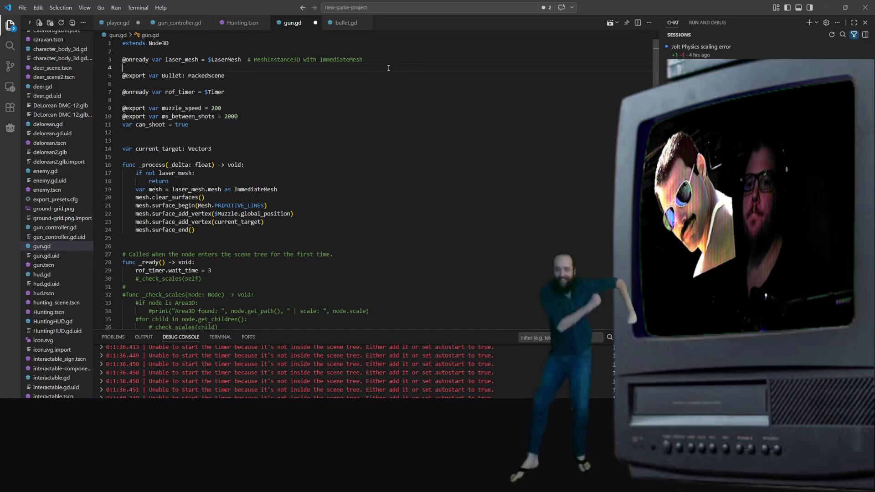
left_click_drag(403, 61, 101, 61)
type("@onready var laser: MeshInstance3D = $Muzzle/Laser")
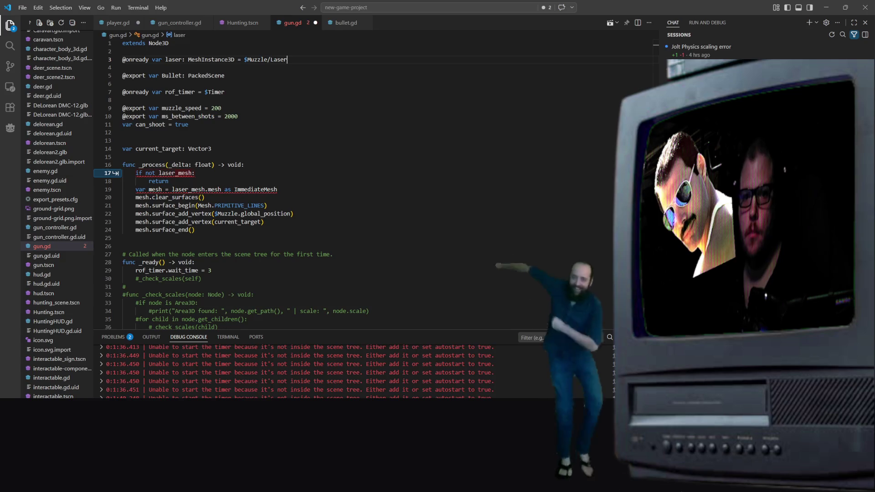
left_click(182, 60)
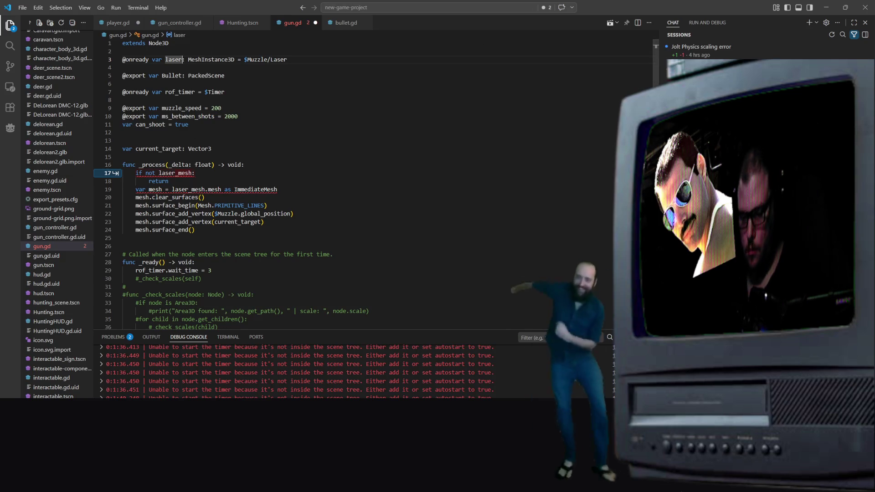
type("_MESH")
key("BackSpace")
key("BackSpace")
key("BackSpace")
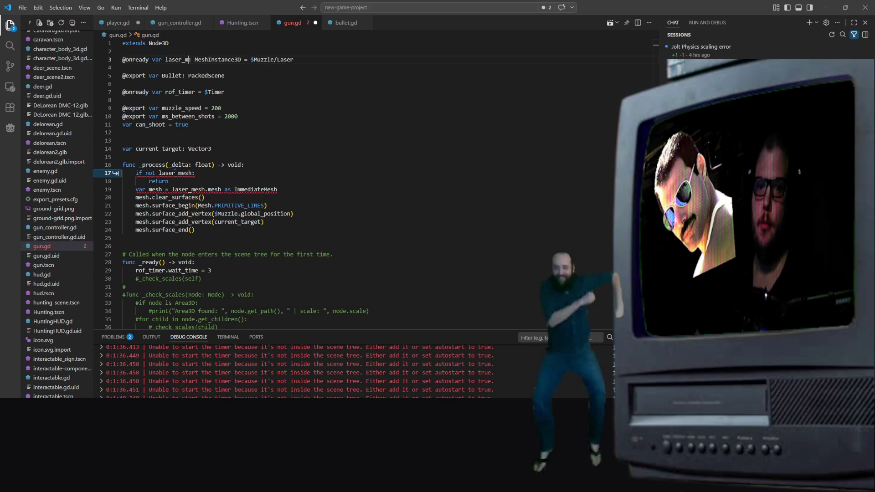
type("esh")
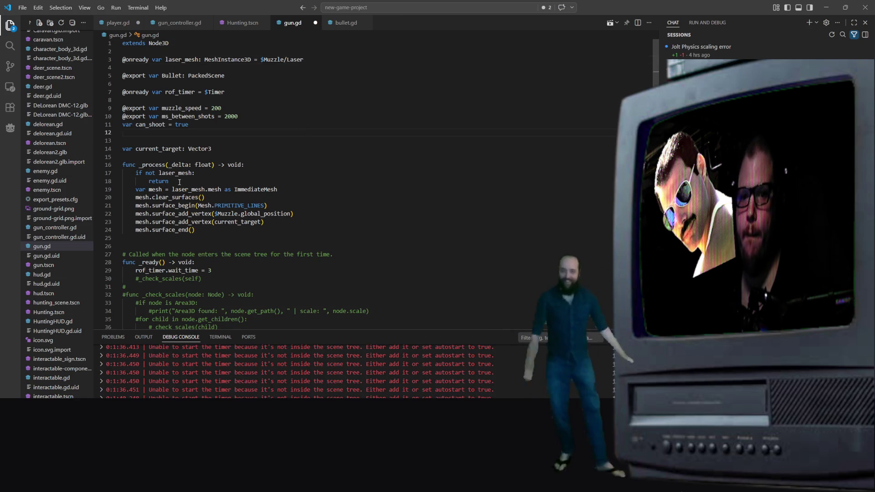
mouse_move(196, 196)
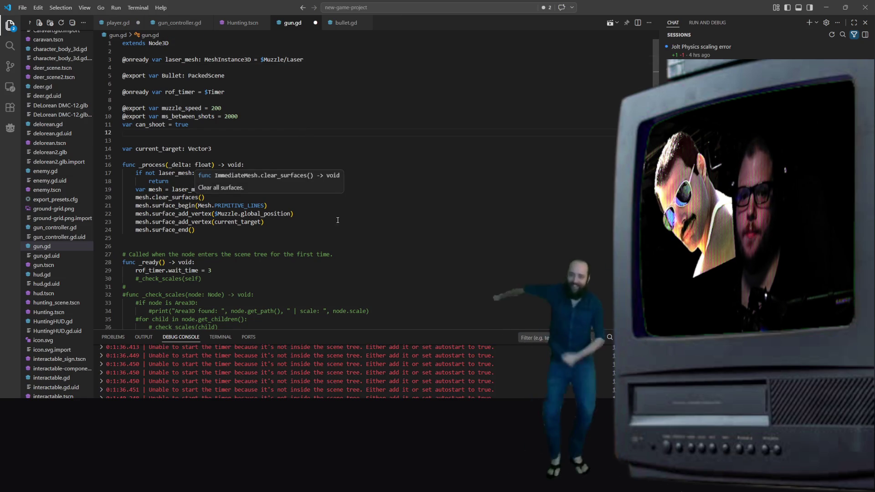
left_click(289, 185)
Step: Add mesh.surface_set_color(255, 0, 0, 0) with the suggested red laser comment on line 20
key("Return")
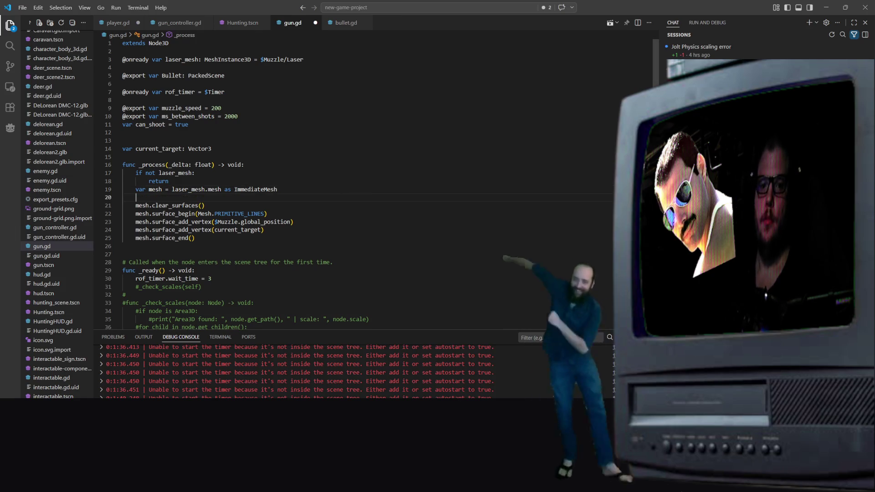
type("mesh.")
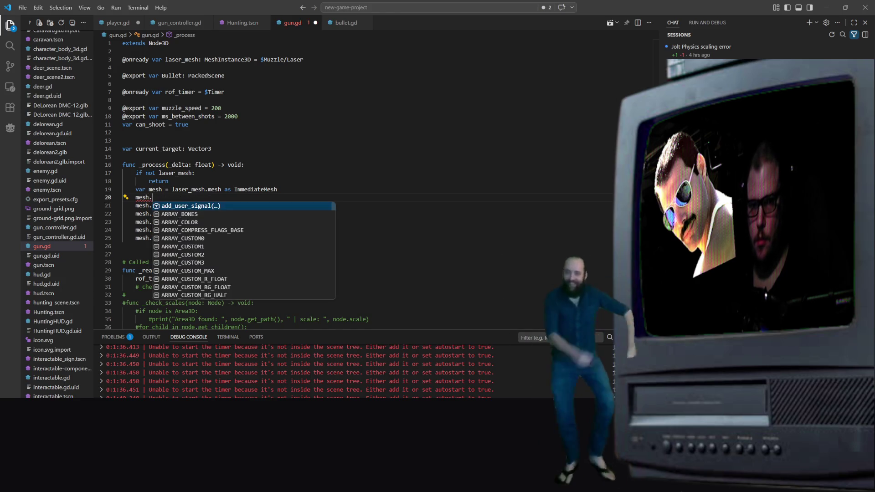
type("sur")
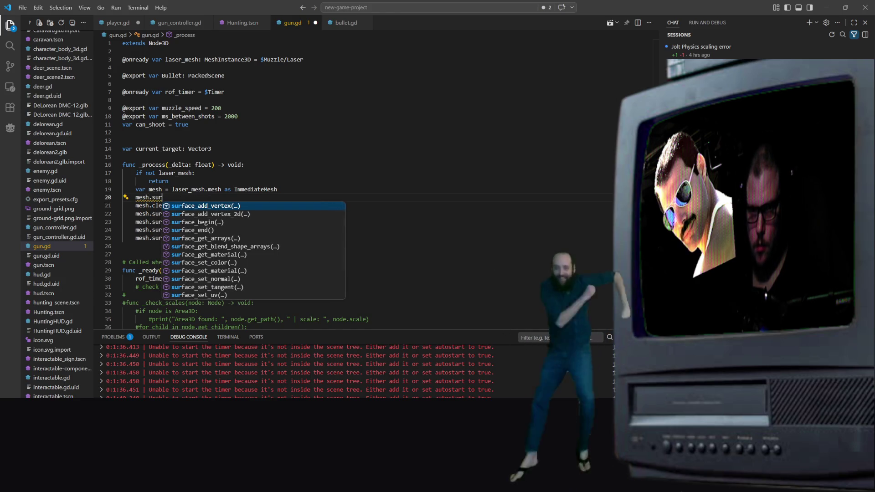
type("face")
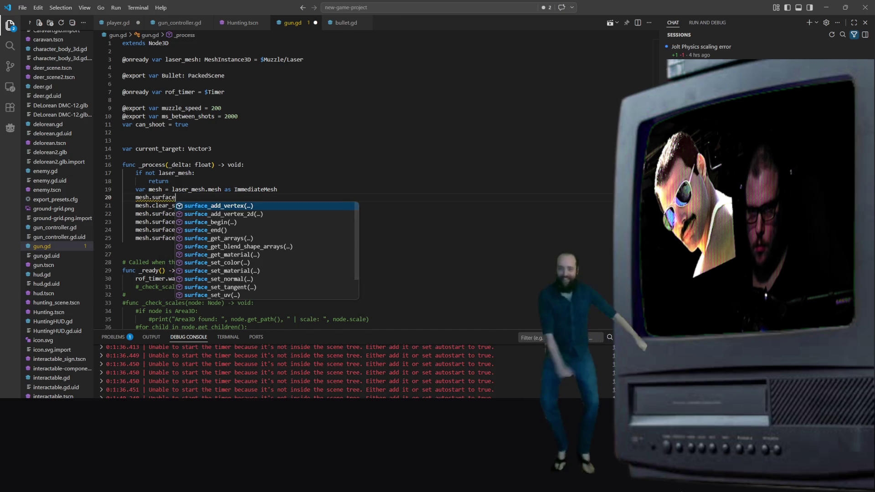
type("_set")
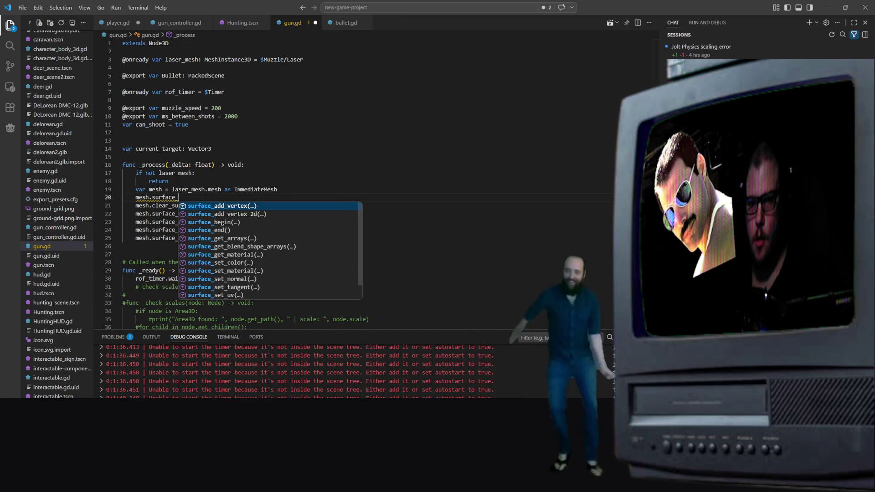
key("Return")
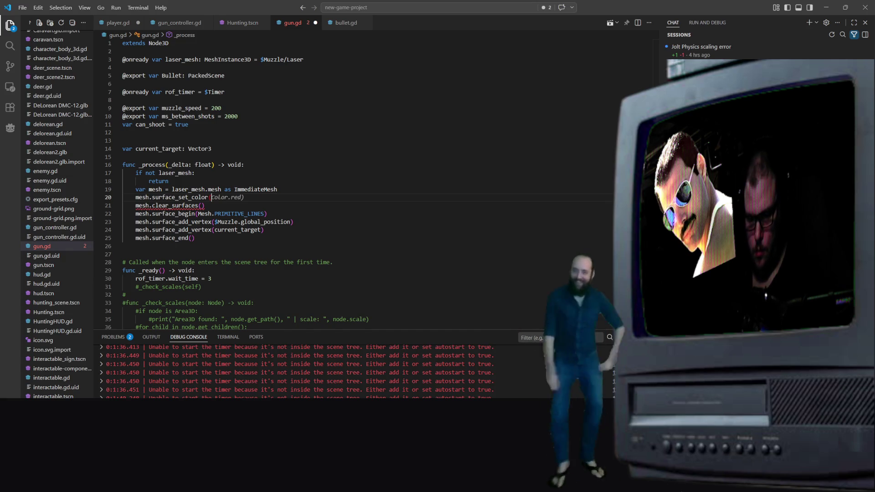
type("255,")
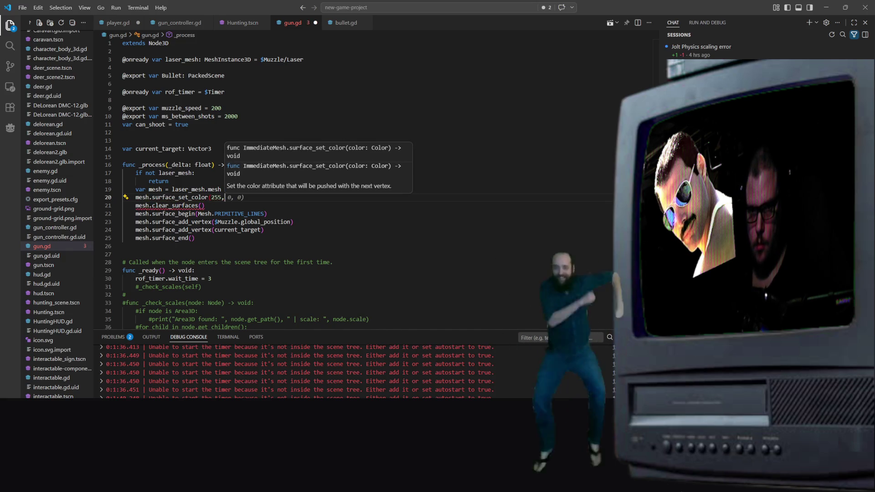
type(" 0, 0")
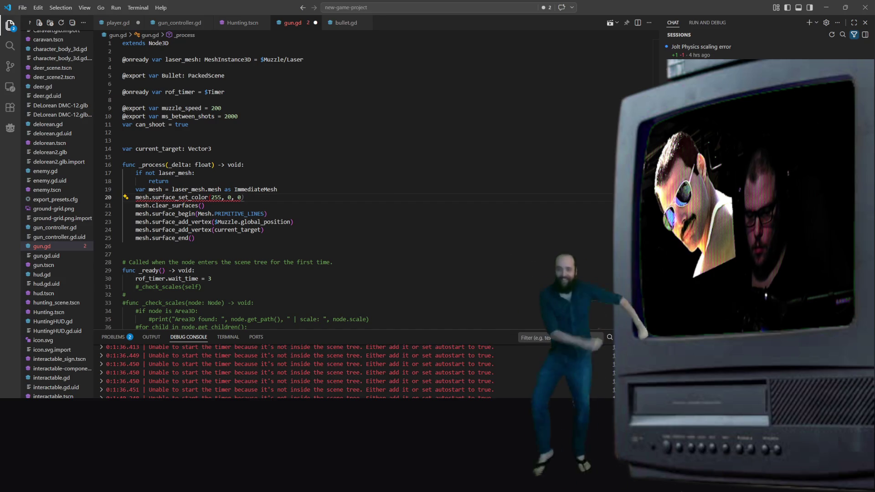
type(", 0")
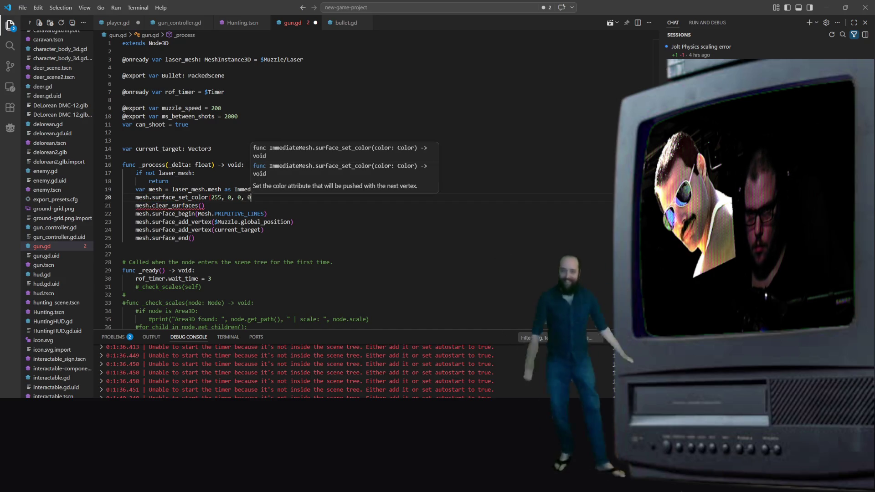
key("Tab")
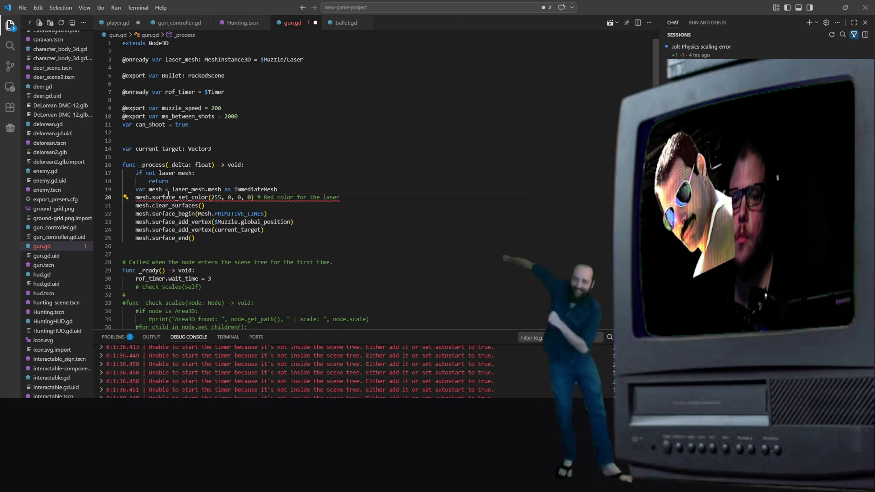
Step: Dismiss the too-many-arguments error and view the ImmediateMesh documentation for surface_set_color
mouse_move(168, 196)
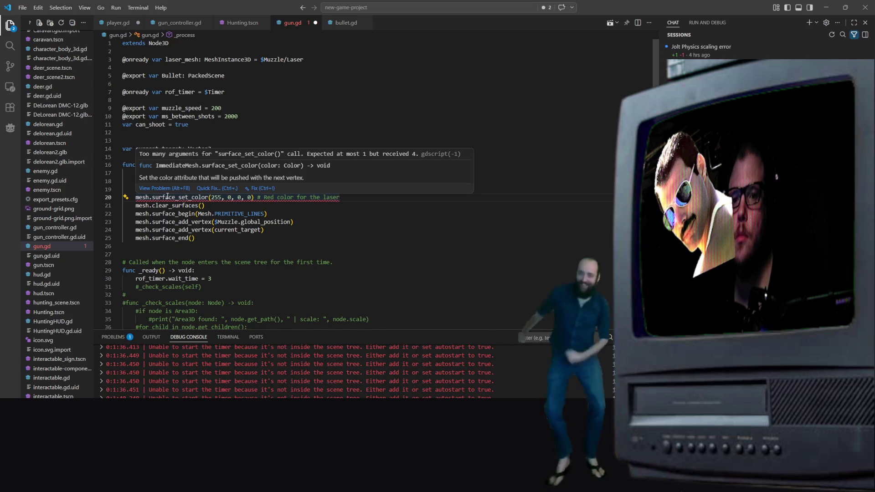
left_click(317, 198)
mouse_move(252, 197)
left_mouse_down()
mouse_move(211, 197)
mouse_move(249, 198)
left_mouse_up()
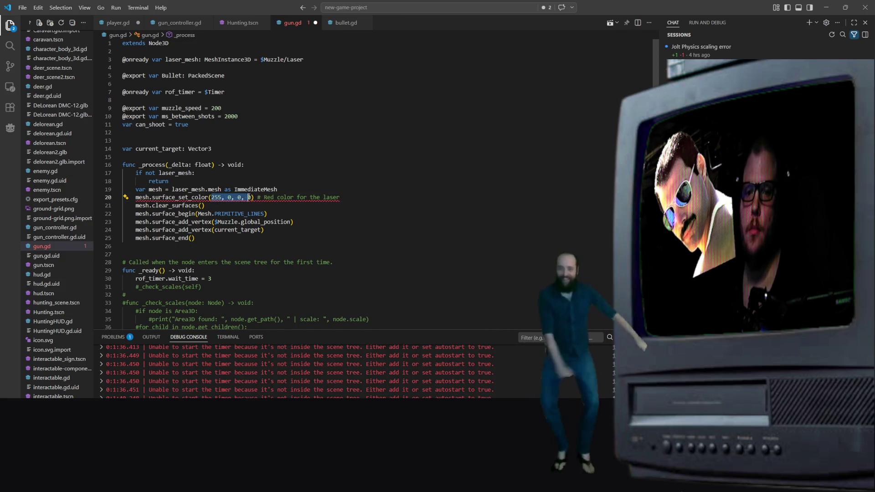
mouse_move(195, 198)
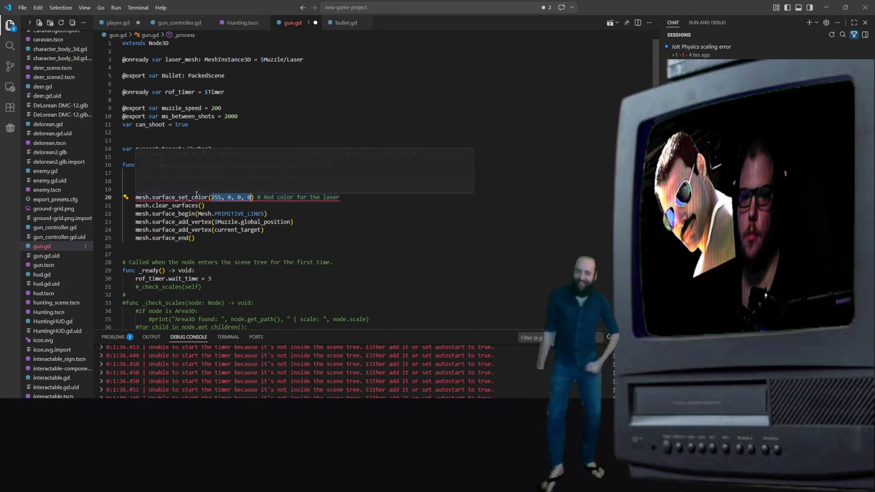
left_click(196, 197)
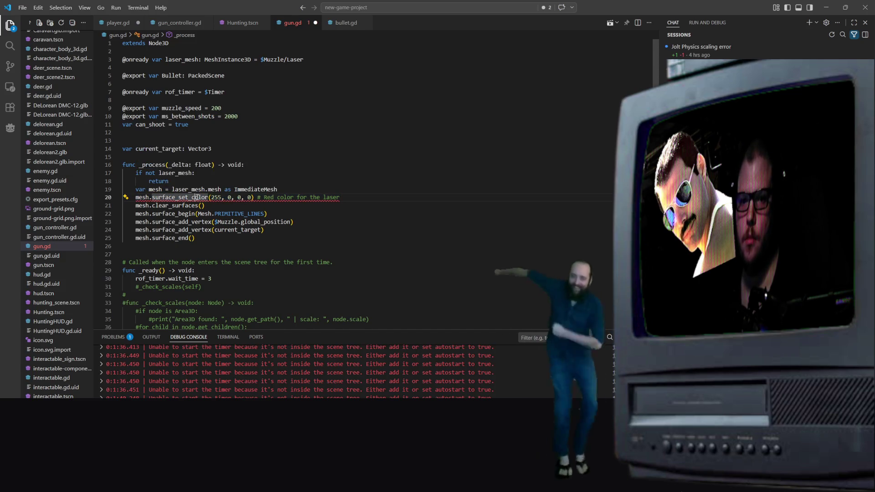
left_click(190, 198, "ctrl")
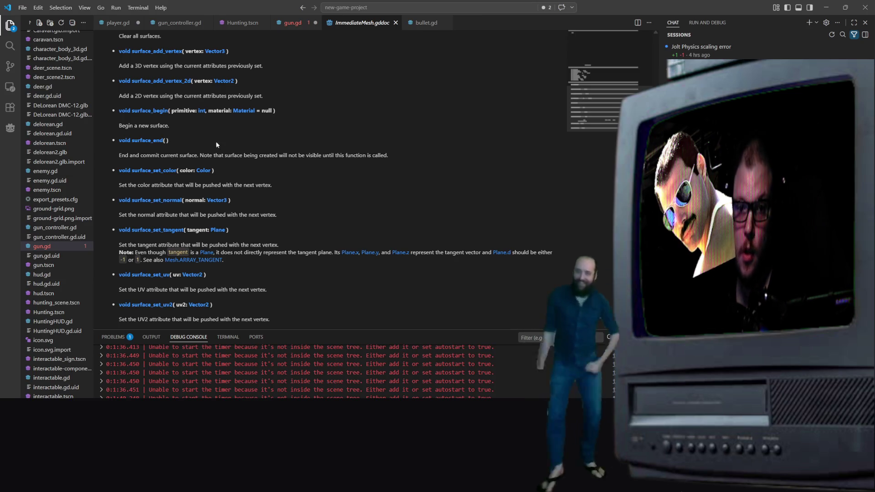
Step: Try to open the Color documentation, dismiss the failed-to-open error, and return to gun.gd
left_click(206, 172)
left_click(359, 205)
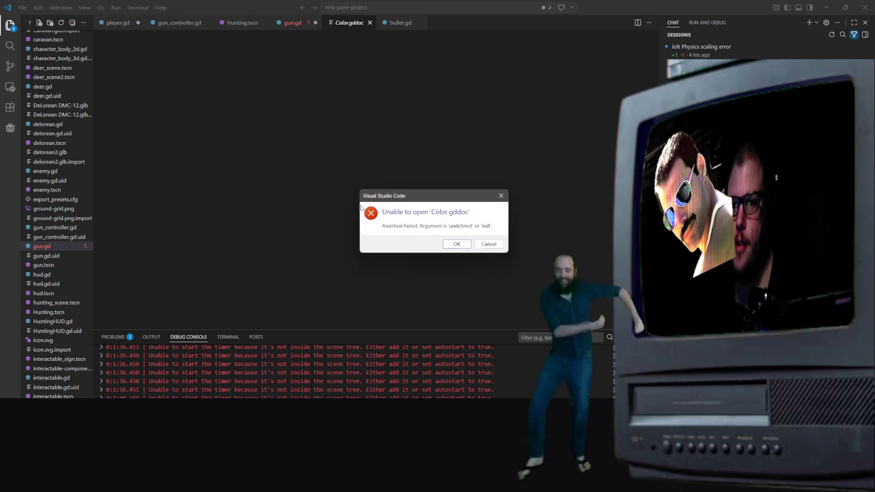
left_click(490, 242)
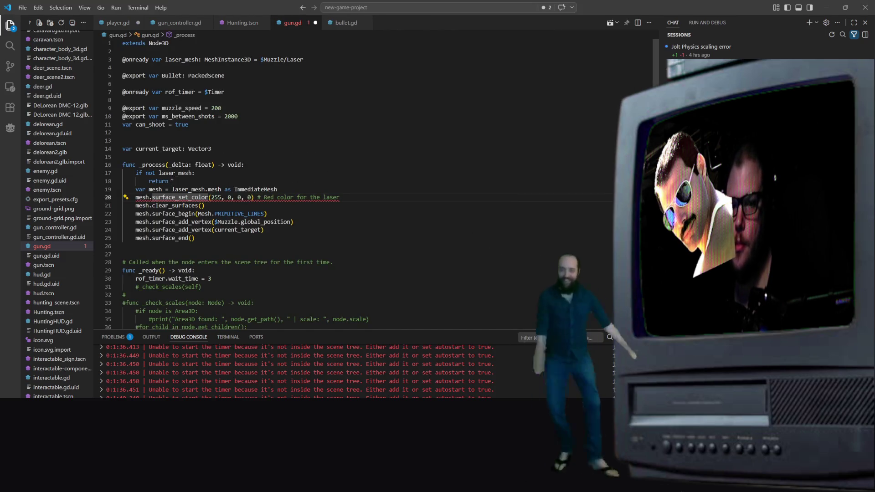
left_click(204, 206)
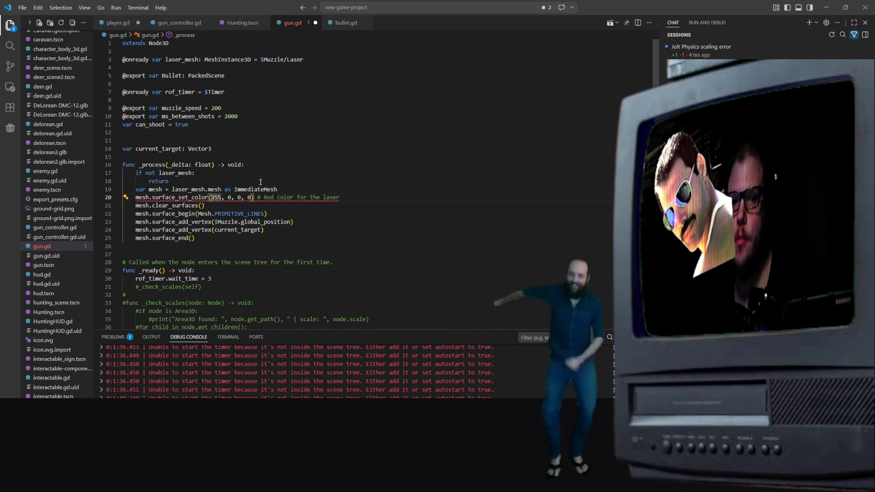
Step: Replace the four colour numbers on line 20 with Color.RED and save gun.gd
left_click_drag(210, 198, 253, 197)
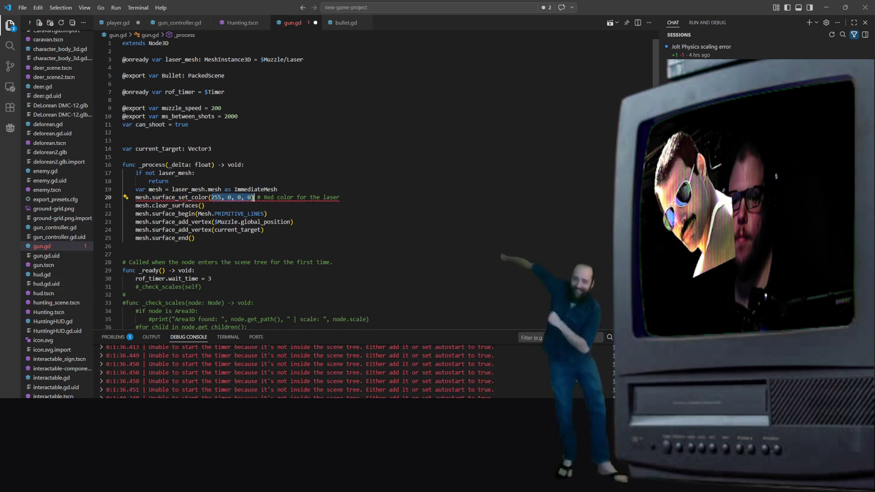
type("red")
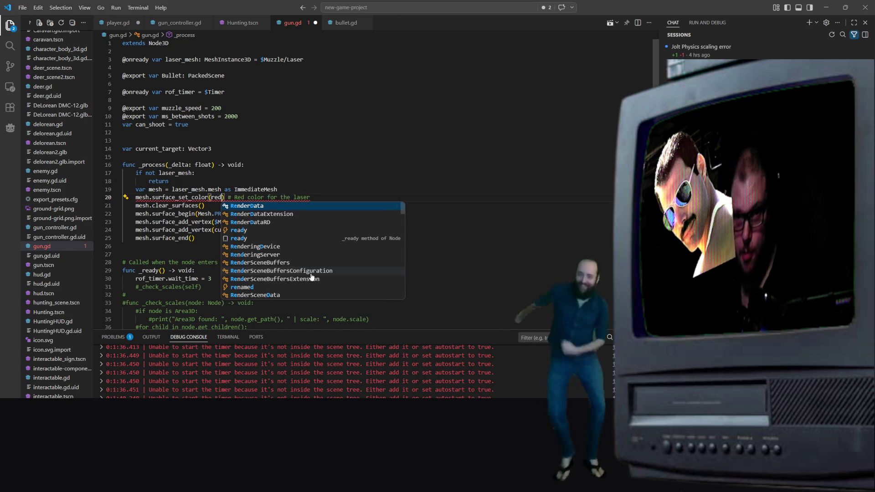
key("BackSpace")
key("BackSpace")
key("BackSpace")
type("Color.")
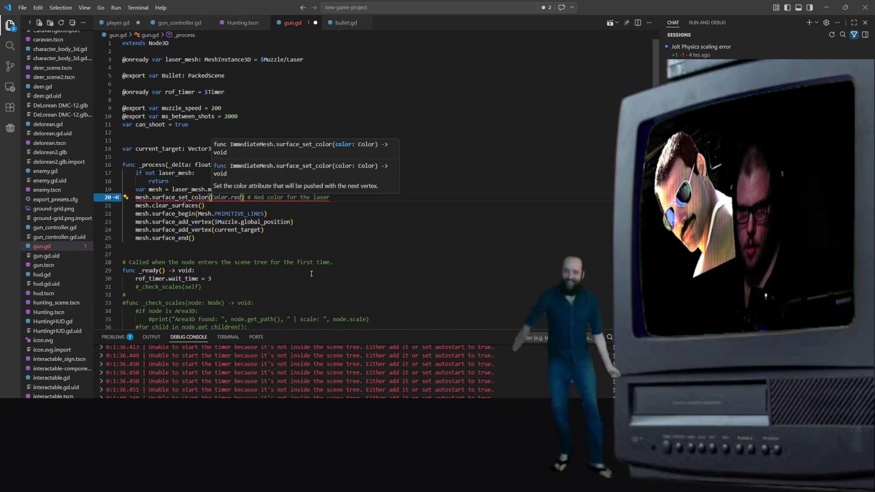
type("C")
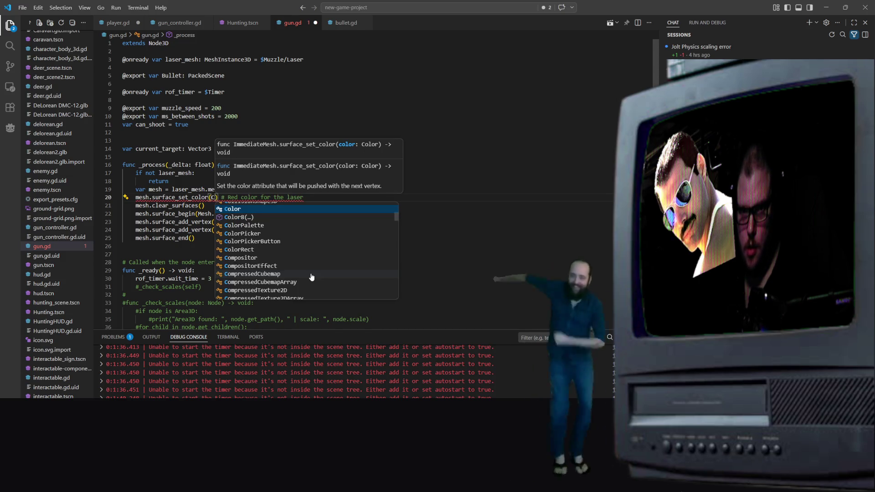
type("olor.red")
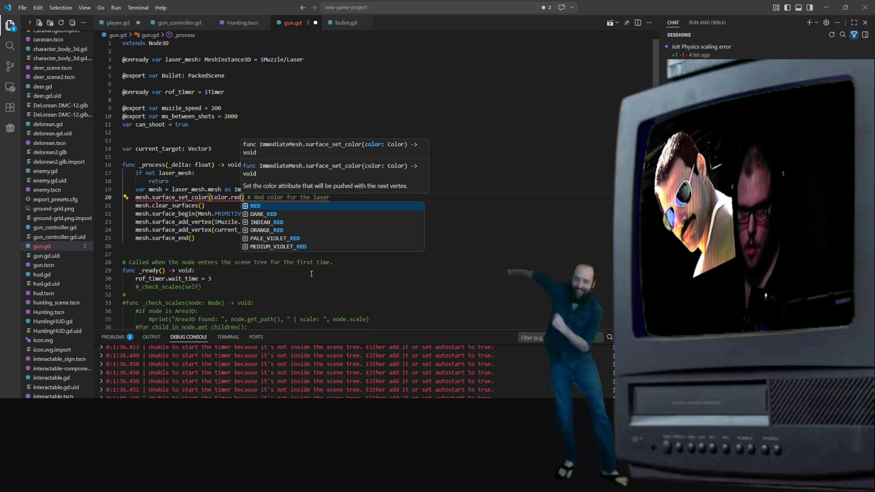
key("Tab")
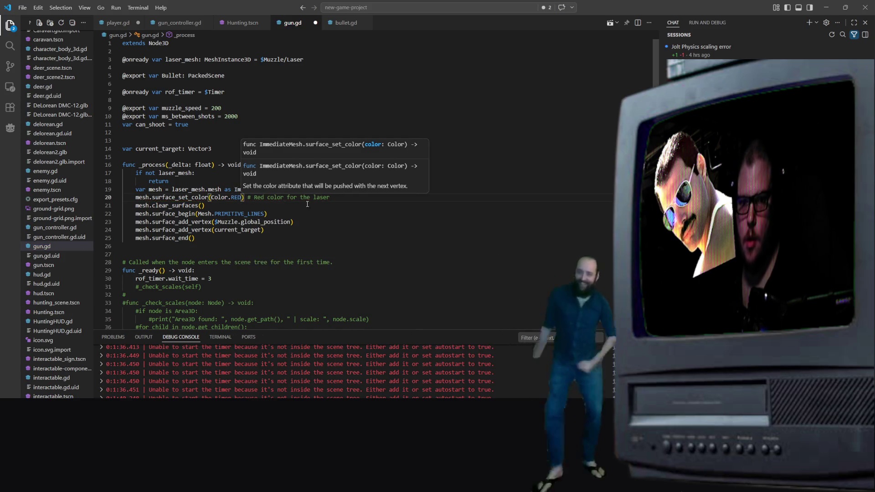
key("End")
key("ctrl+s")
left_click(220, 100)
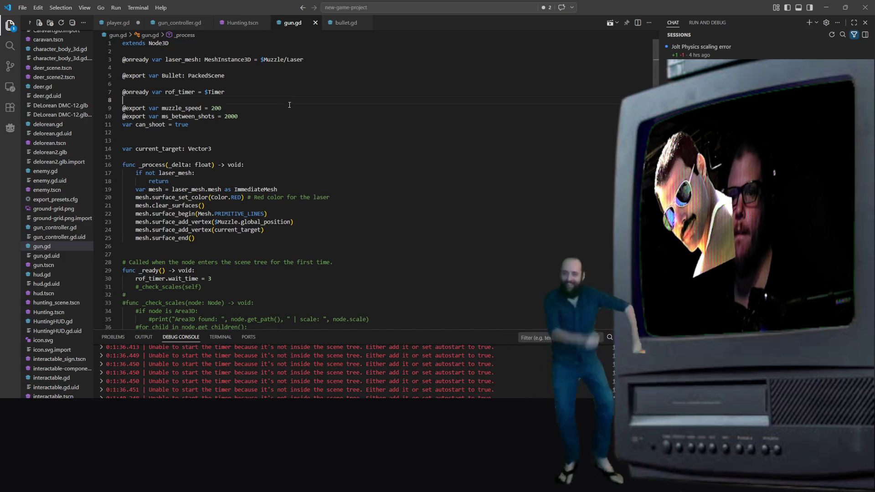
left_click(109, 24)
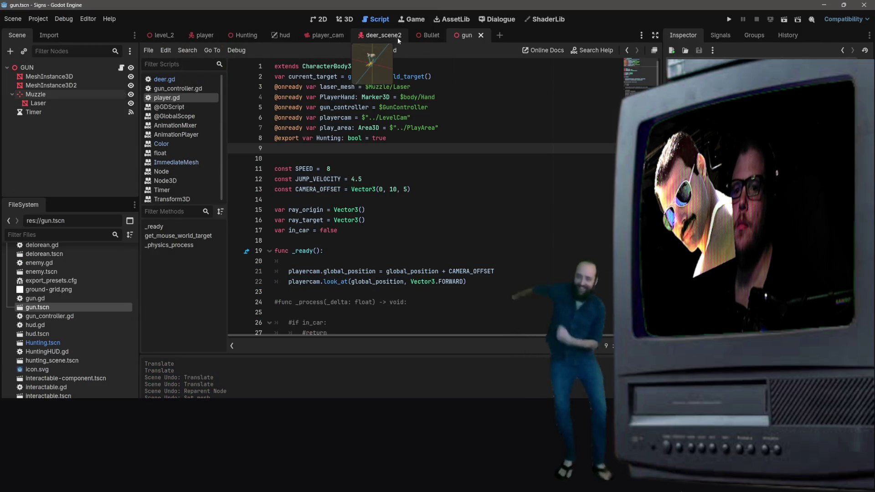
Step: View the gun scene in 3D, select the Laser node under Muzzle, and open the Hunting scene
left_click(346, 19)
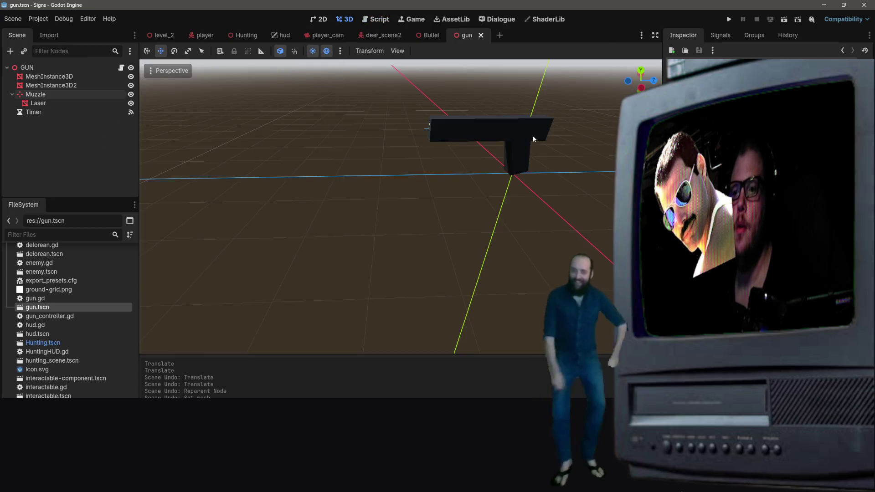
left_click(58, 103)
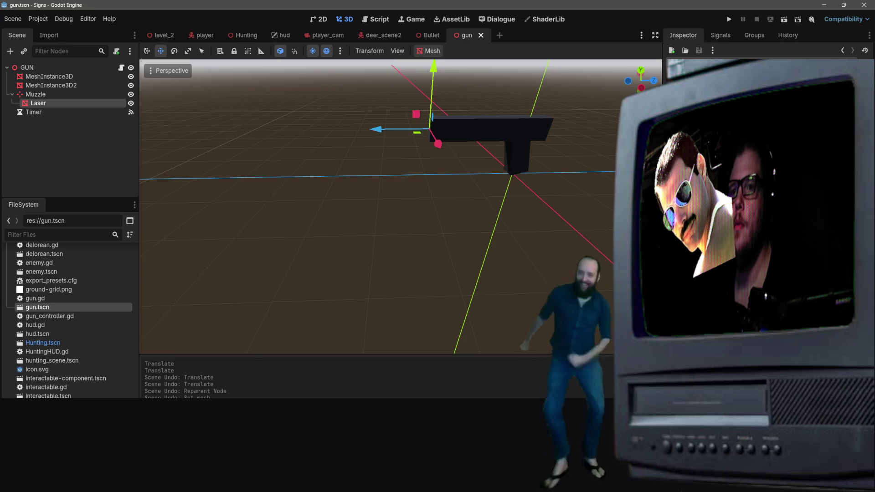
left_click(246, 36)
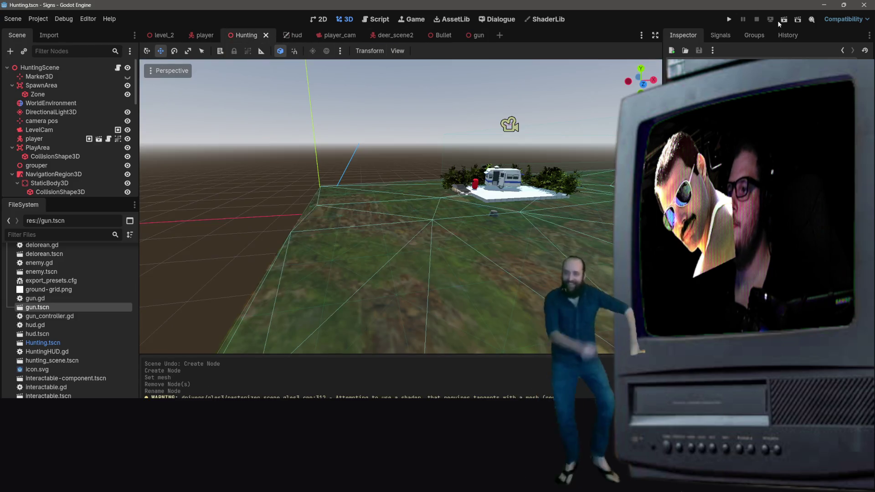
key("alt+Tab")
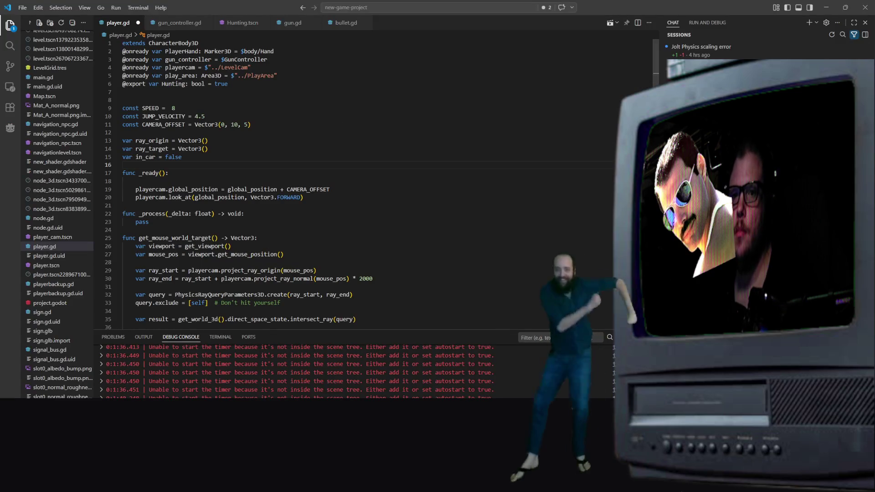
Step: Compare both versions of player.gd, keep VS Code's version, then open Hunting.tscn
left_click(351, 99)
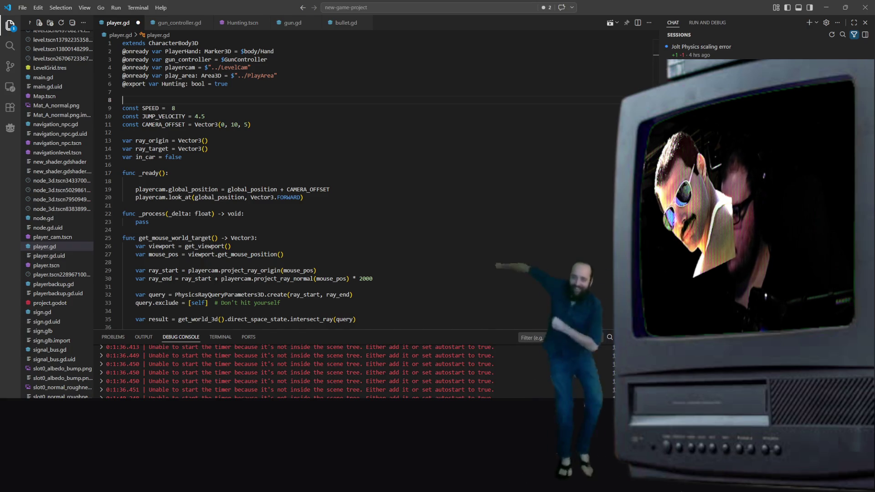
left_click(820, 385)
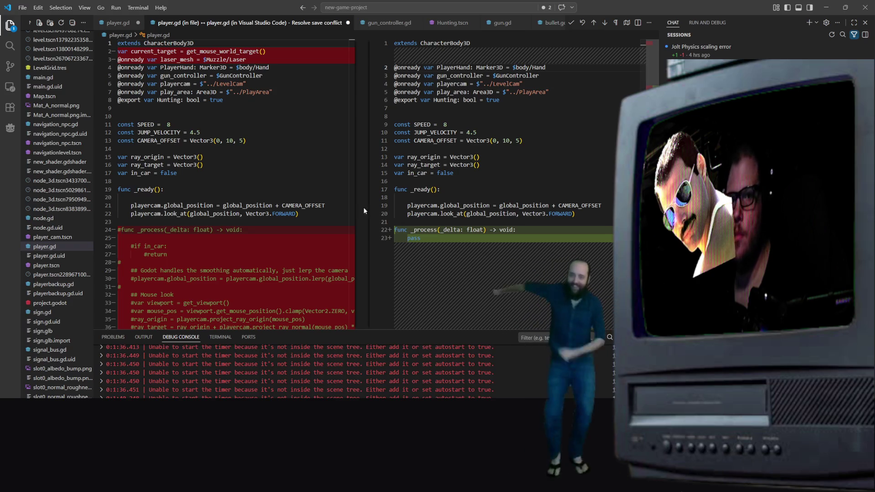
left_click(516, 214)
left_click(506, 189)
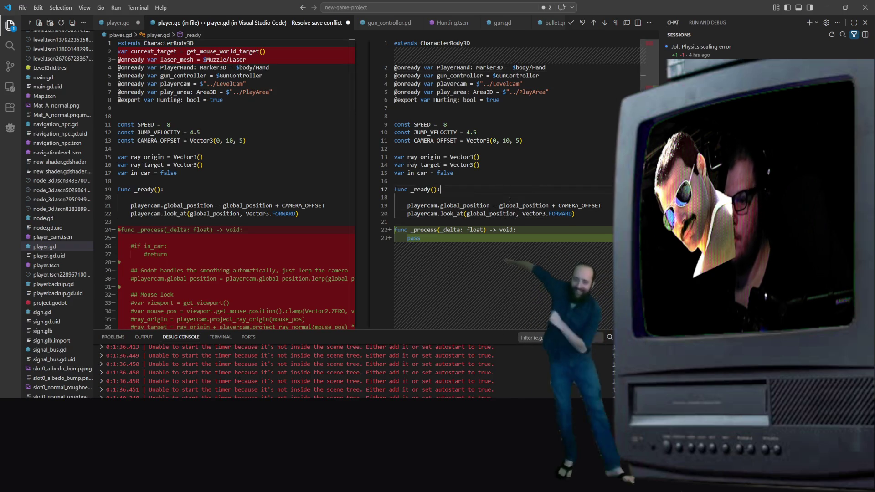
left_click(146, 108)
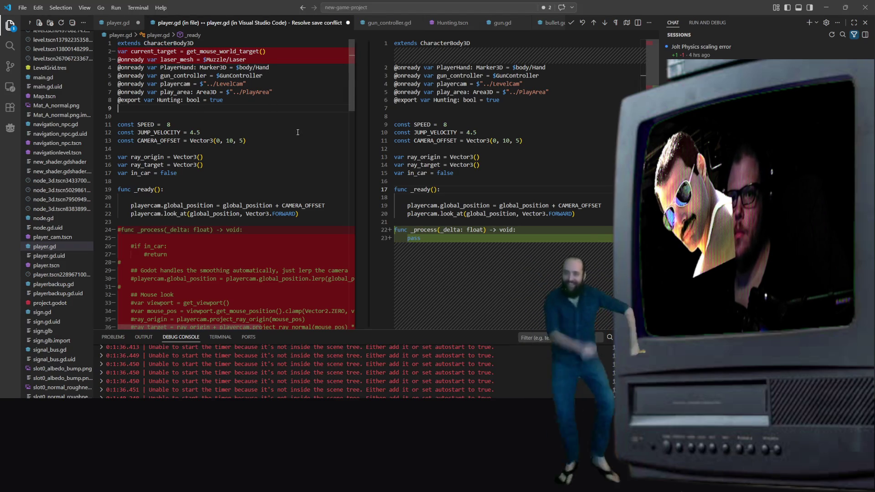
left_click(321, 133)
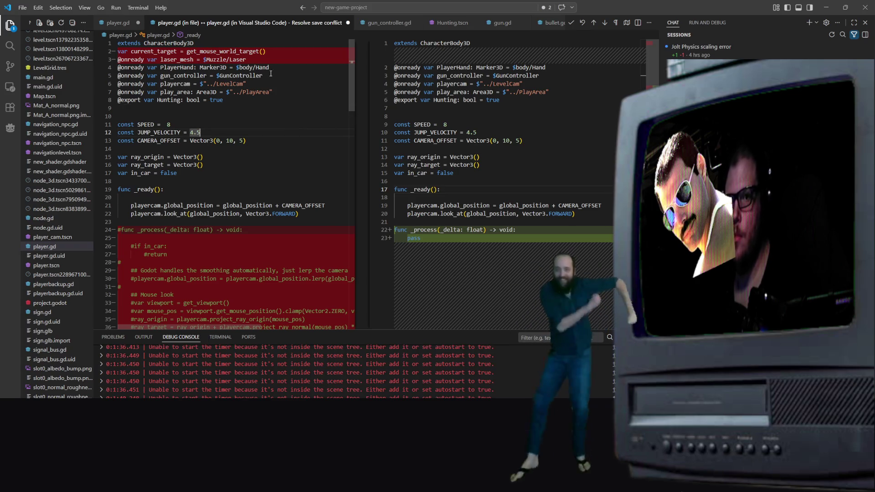
left_click(570, 100)
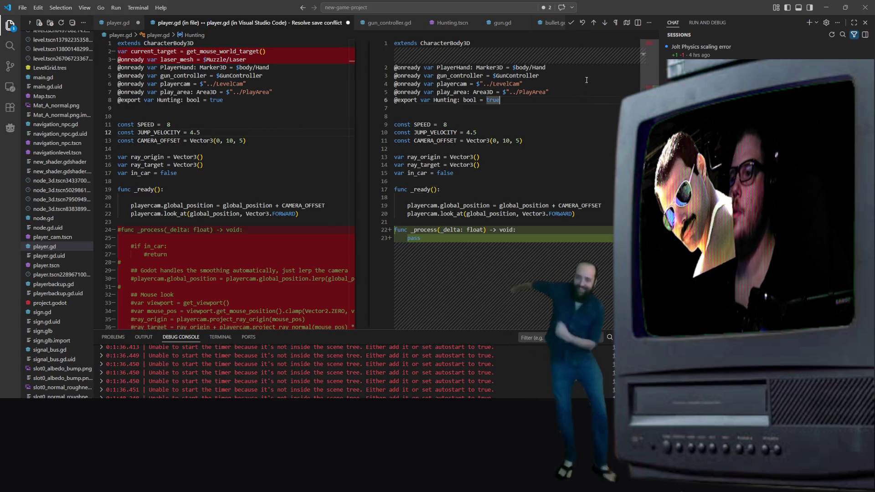
left_click(571, 22)
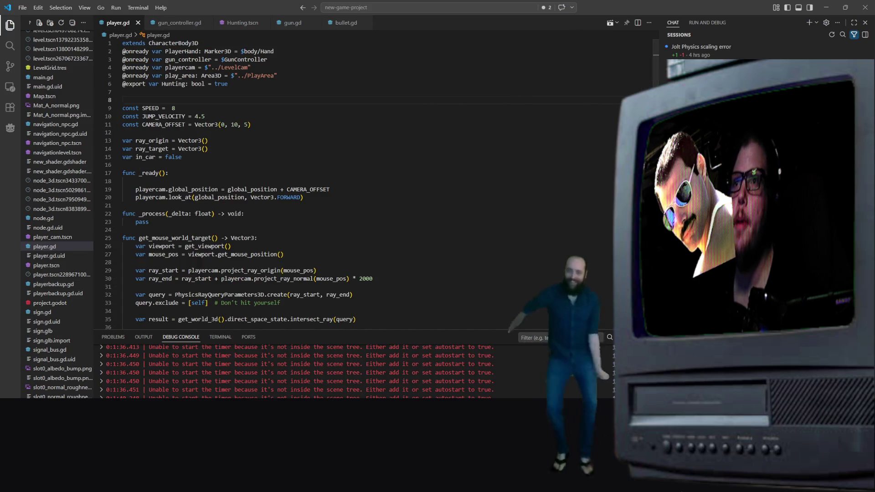
left_click(241, 22)
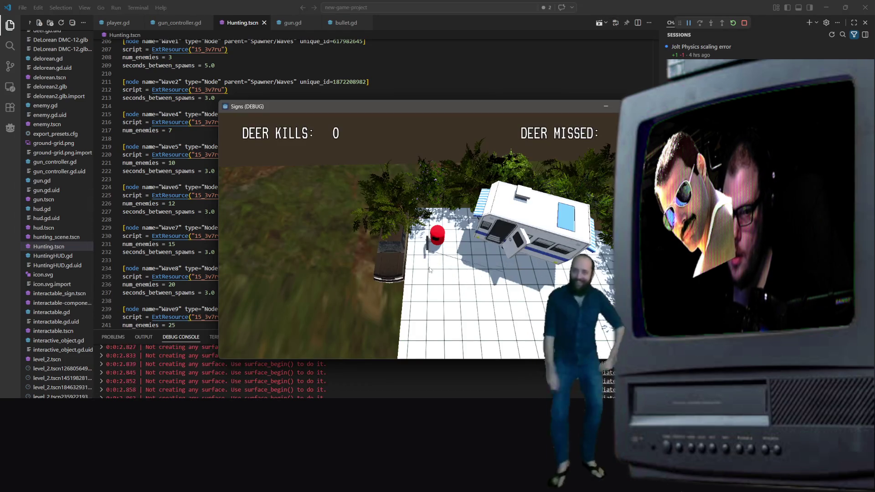
key("s")
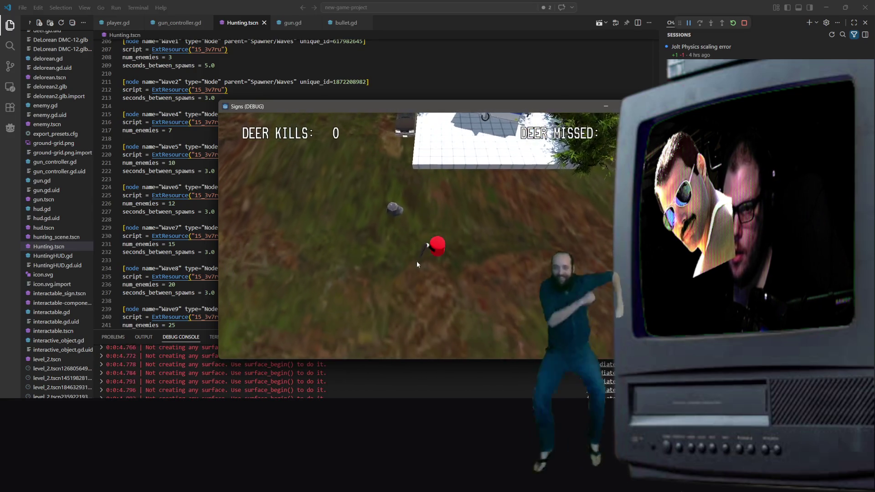
key("s")
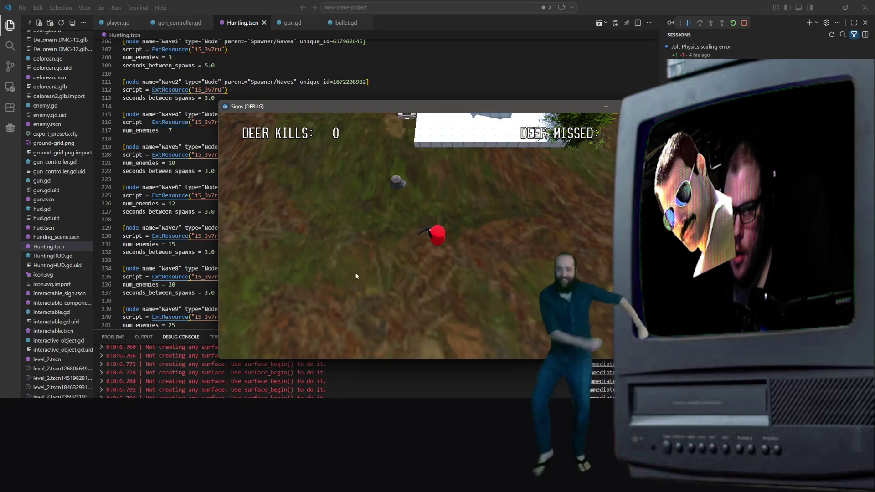
key("alt+Tab")
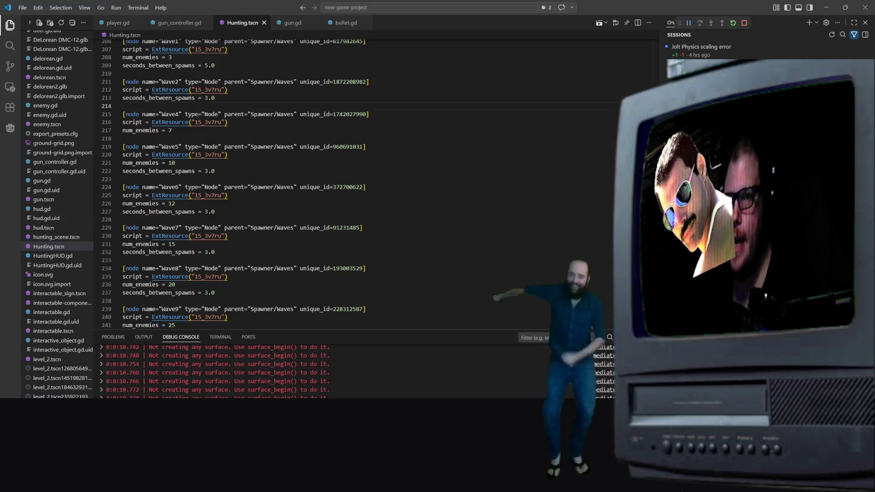
key("alt+Tab")
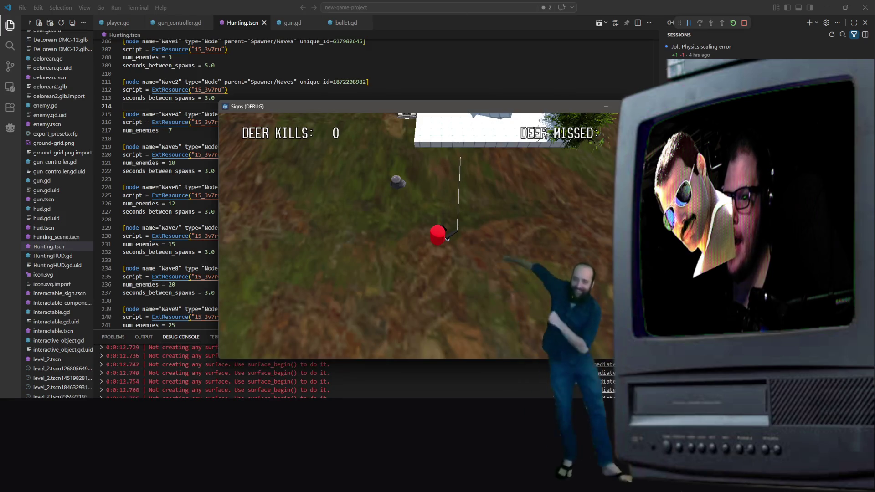
key("alt+F4")
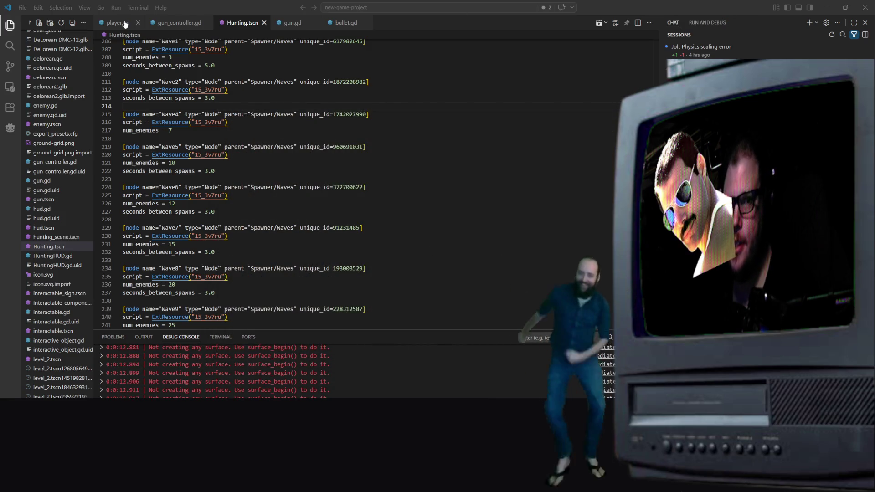
Step: In gun.gd, replace Color.RED on line 20 with Color(1, 0, 0, 1)
left_click(288, 23)
left_click(153, 198)
left_click(203, 189)
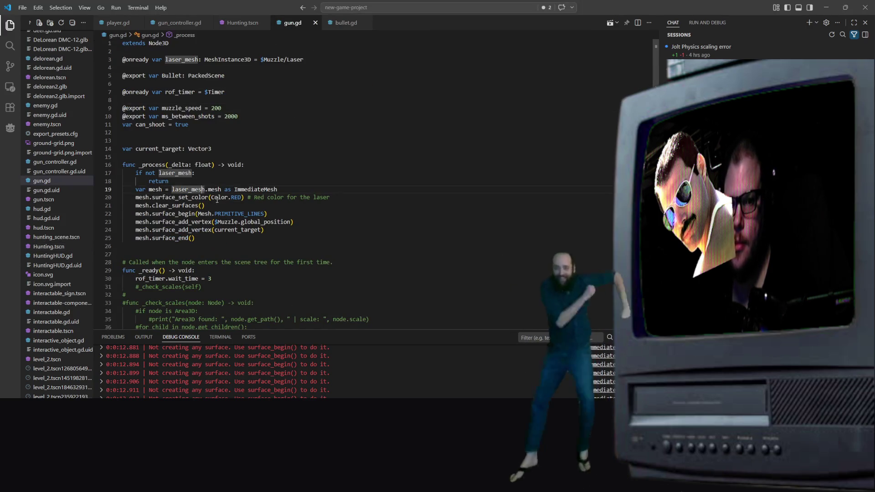
left_click(221, 197)
left_click(242, 199)
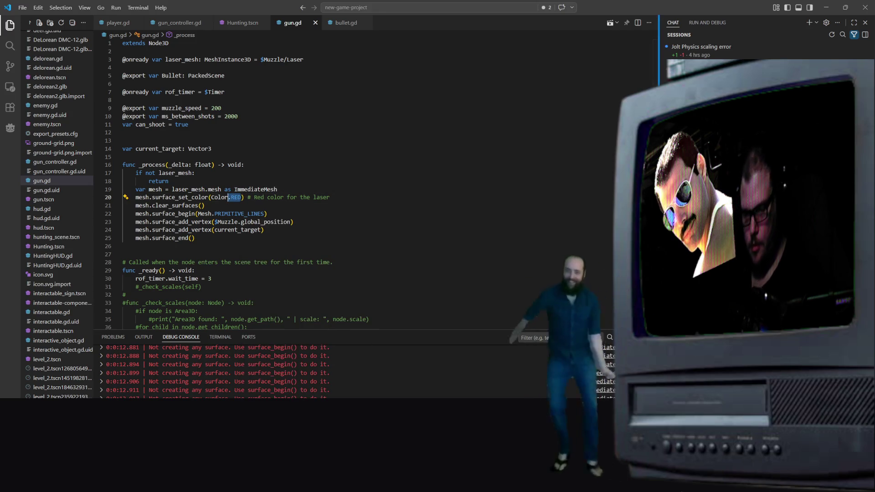
key("BackSpace")
key("BackSpace")
type("(25")
type("5, 0 0")
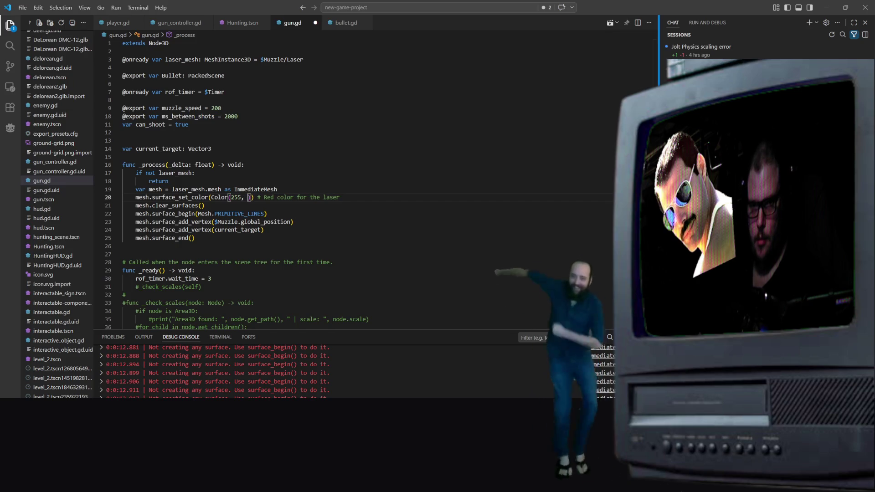
key("BackSpace")
key("BackSpace")
key("BackSpace")
type(", 0, ")
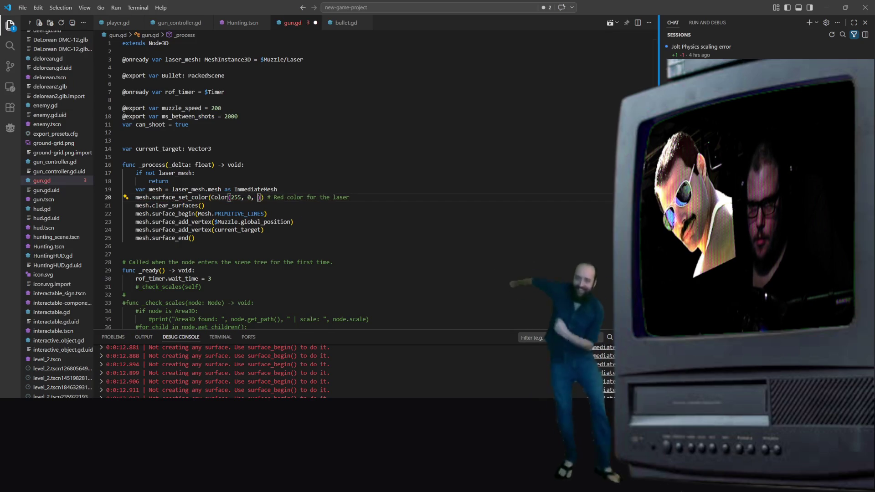
type("1")
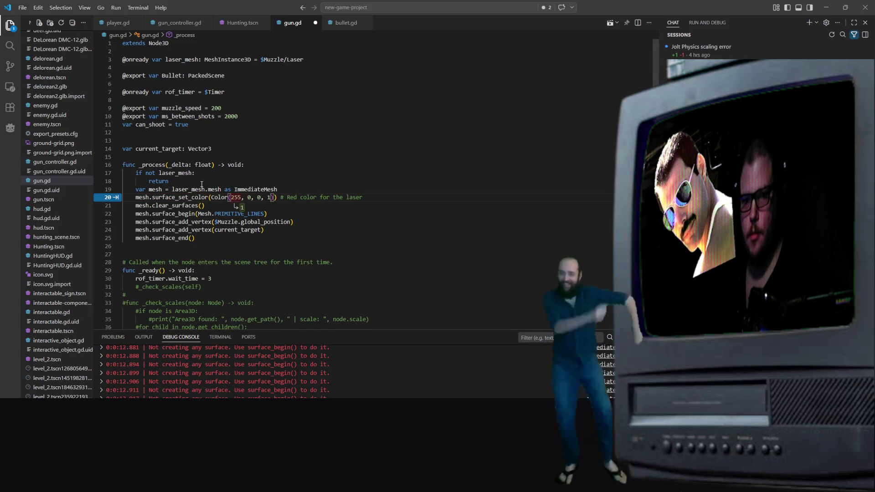
left_click(337, 151)
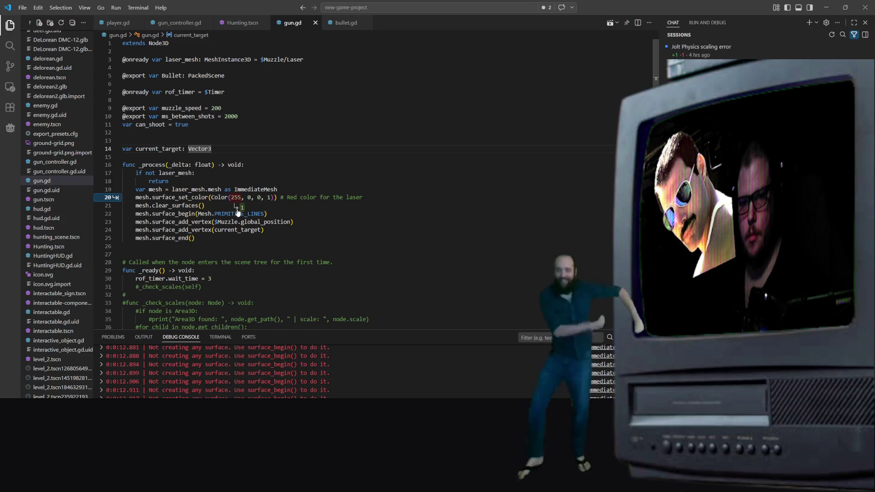
key("Tab")
key("Tab")
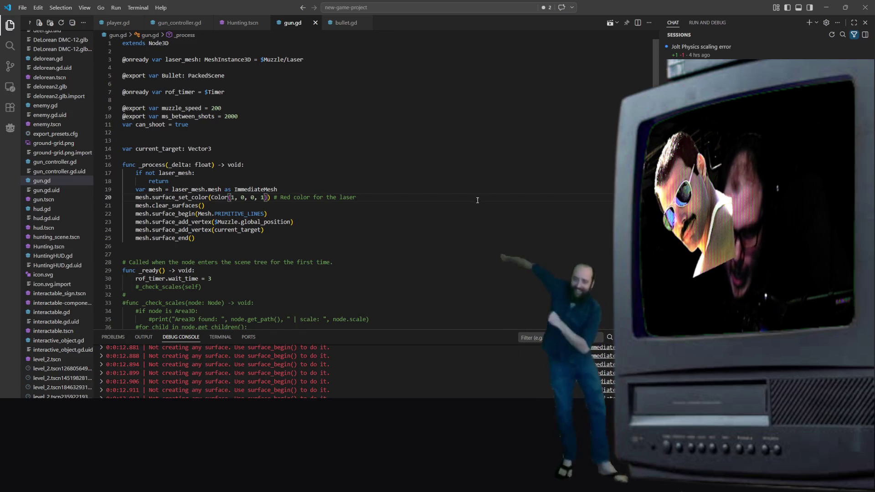
Step: Check the Color documentation and write the red channel as 1.0, giving Color(1.0, 0, 0, 1)
right_click(234, 202)
left_click(221, 199)
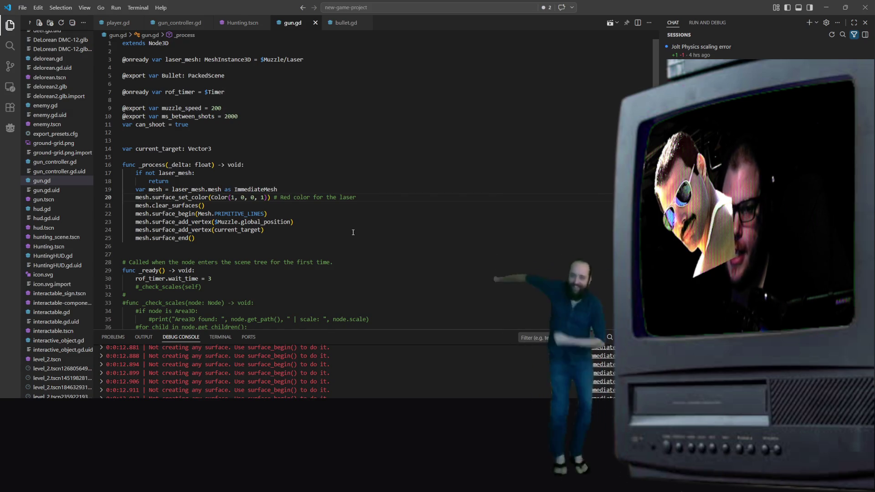
key("Right")
mouse_move(214, 197)
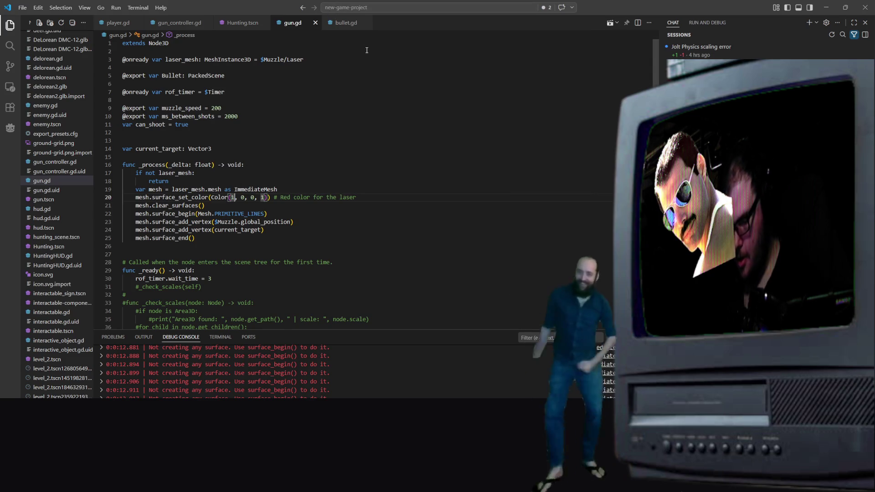
type(".0")
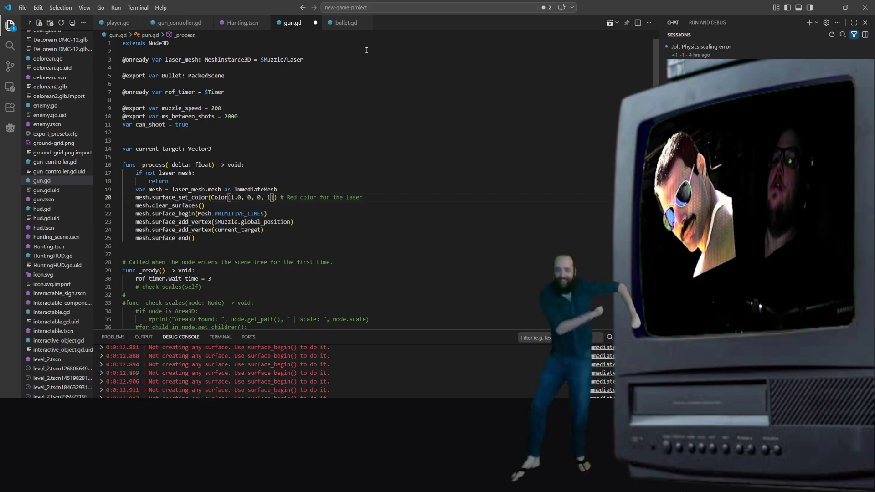
Step: Move the surface_set_color line to just after surface_begin(PRIMITIVE_LINES) and save gun.gd
key("ctrl+s")
left_click(349, 183)
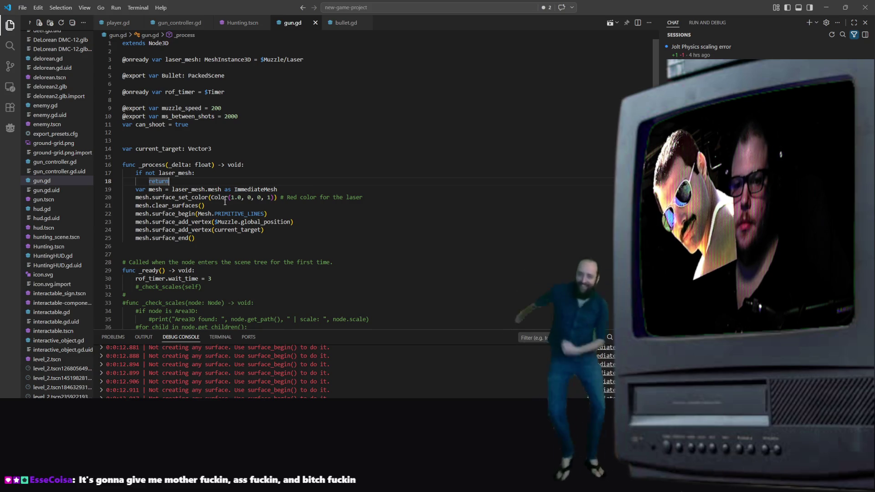
left_click_drag(364, 203, 135, 197)
key("ctrl+c")
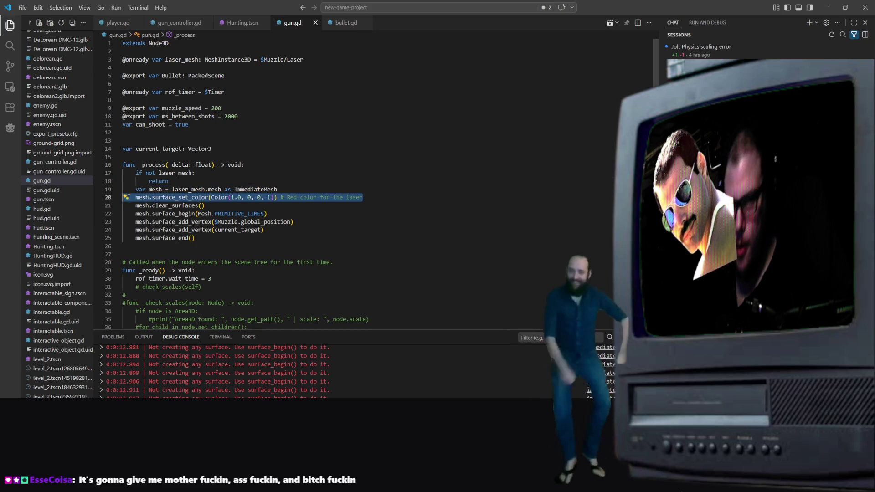
key("Delete")
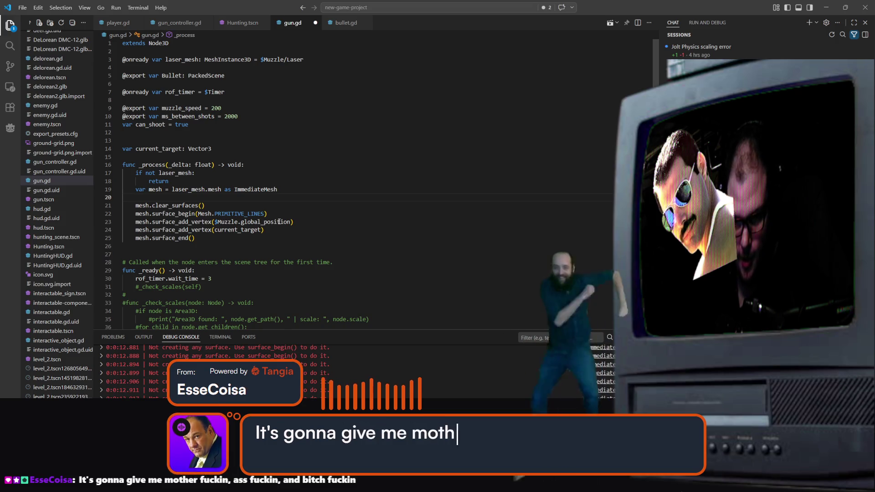
double_click(237, 214)
left_click(281, 215)
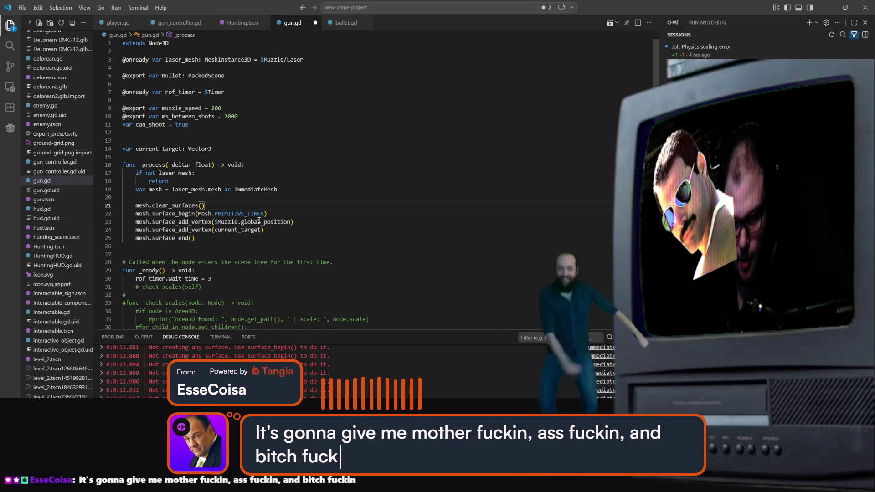
key("Return")
key("ctrl+v")
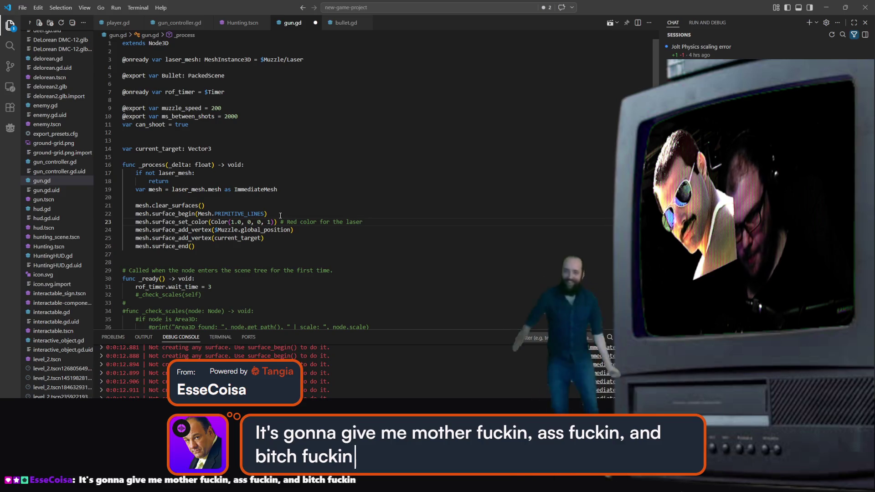
key("ctrl+s")
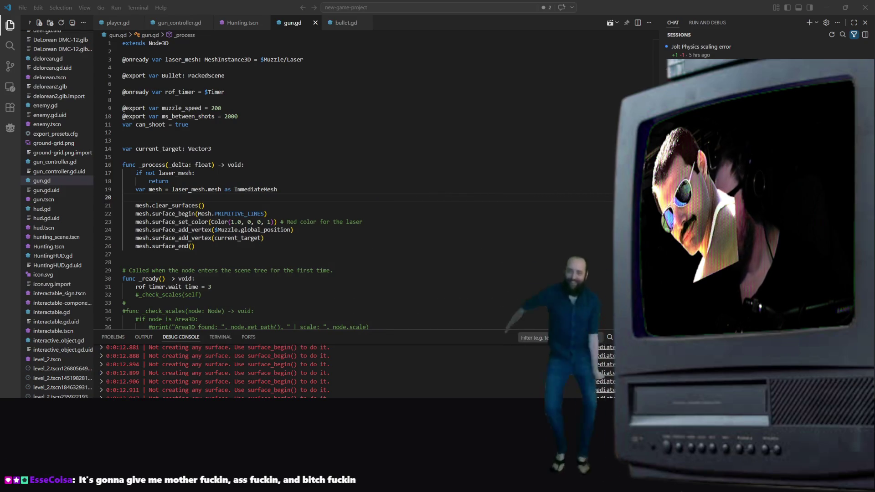
Step: Switch to Hunting.tscn and start debugging to run the game
left_click(323, 148)
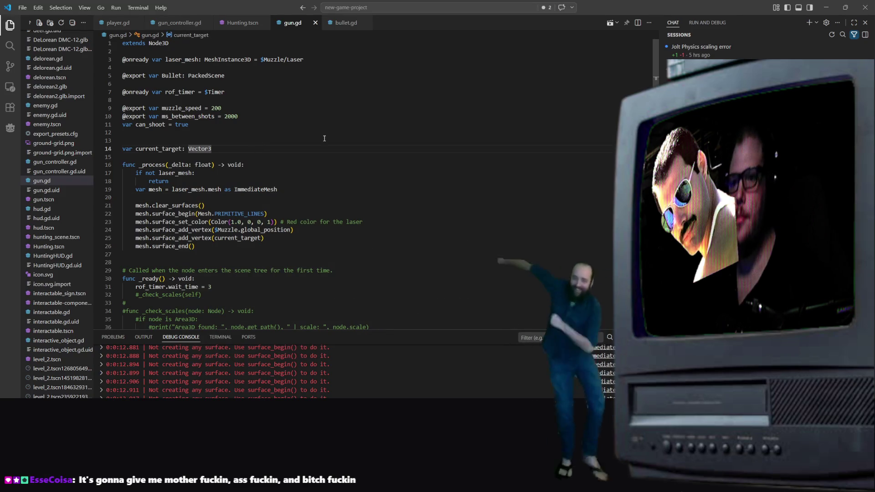
key("ctrl+Tab")
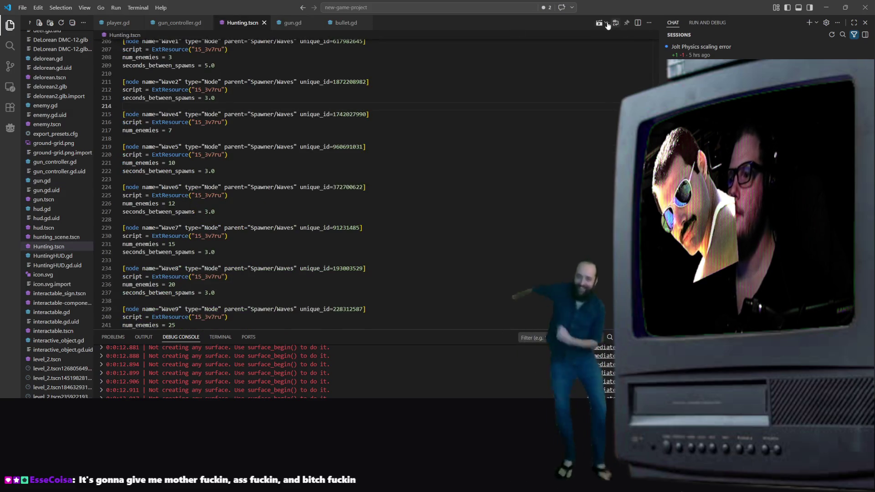
left_click(606, 23)
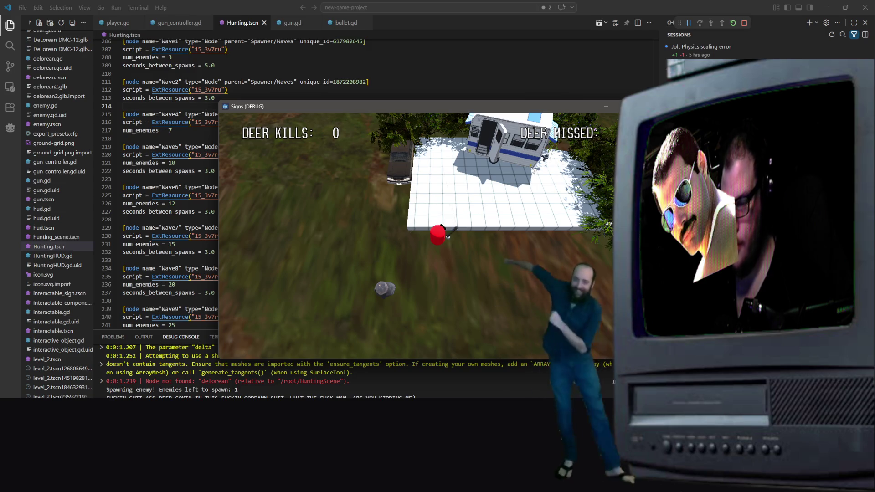
Step: Close the running game and return to line 20 of gun.gd's _process code
key("alt+F4")
scroll(226, 114, "up", 3)
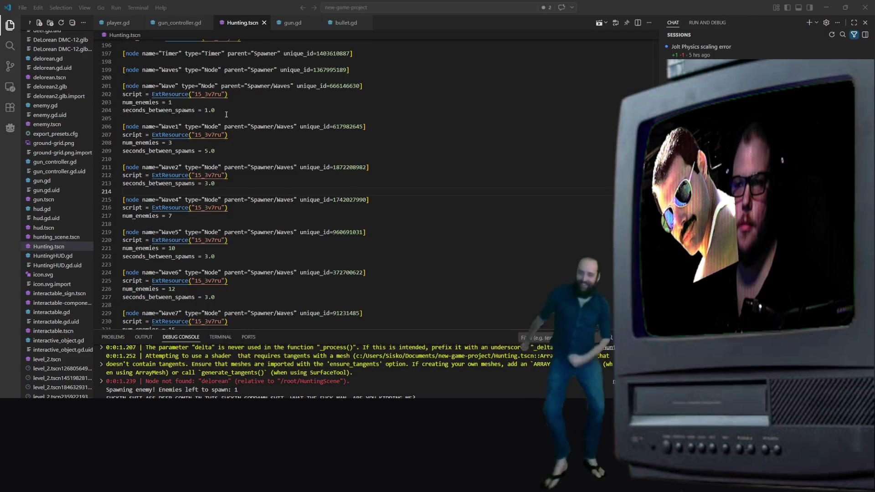
scroll(255, 100, "up", 1)
scroll(283, 84, "down", 3)
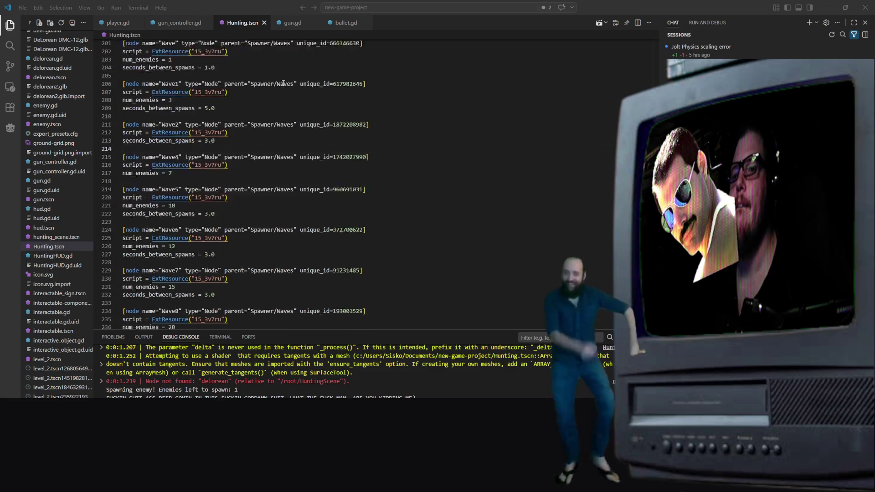
scroll(283, 83, "down", 10)
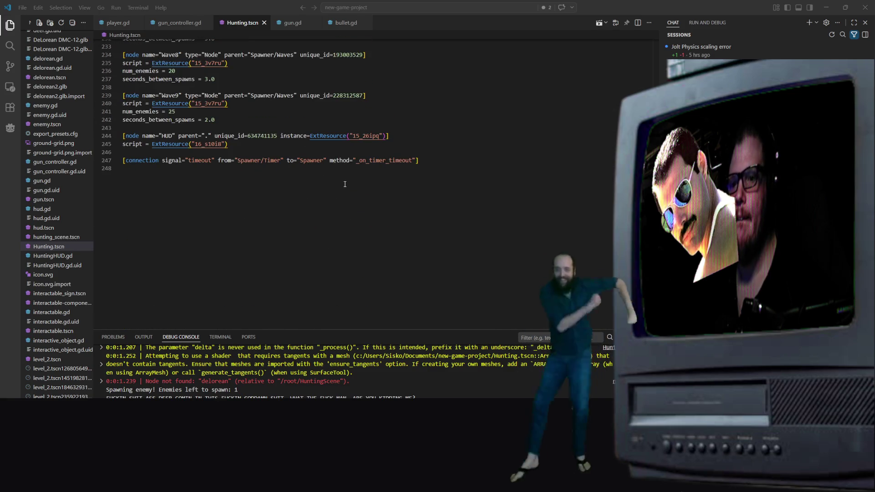
scroll(345, 184, "up", 20)
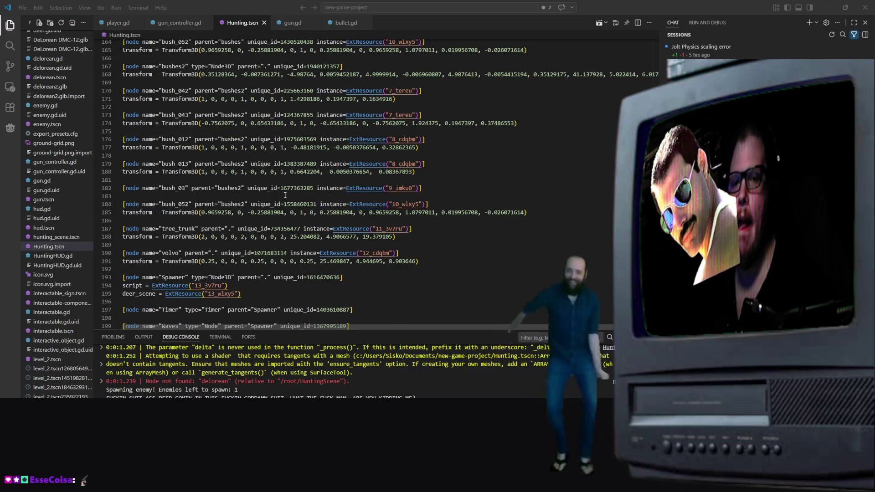
left_click(293, 23)
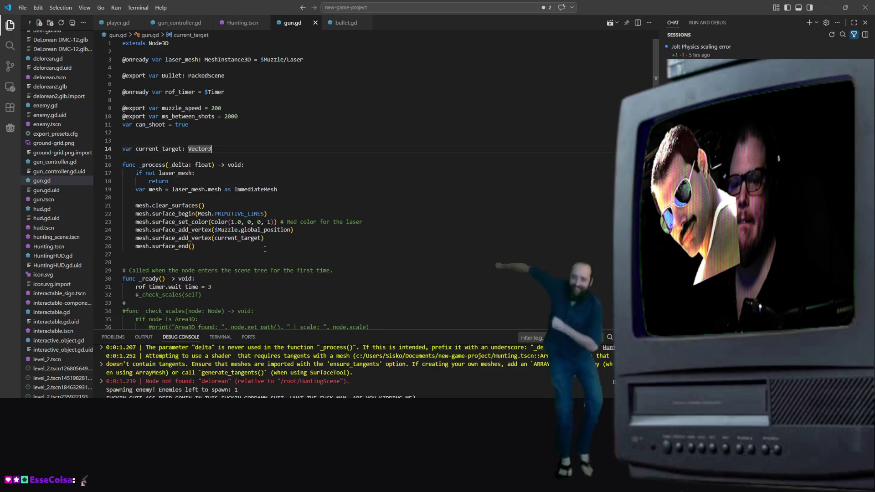
left_click(314, 199)
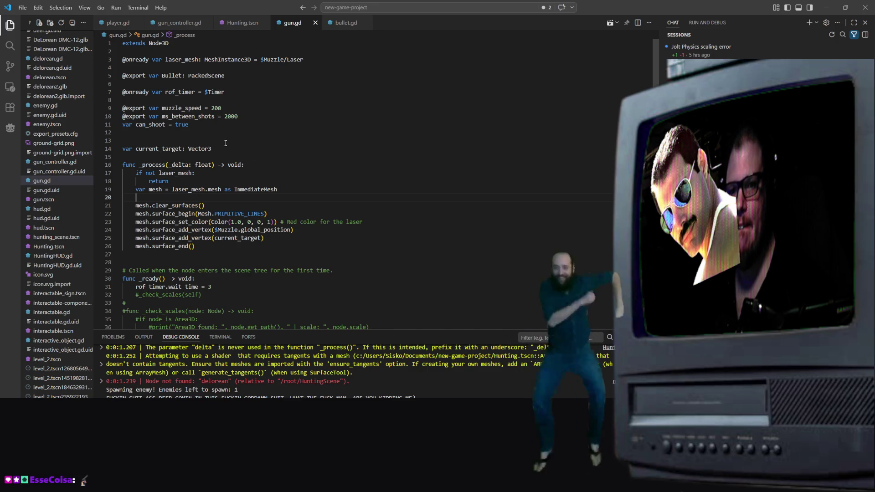
scroll(229, 125, "down", 3)
scroll(313, 265, "down", 3)
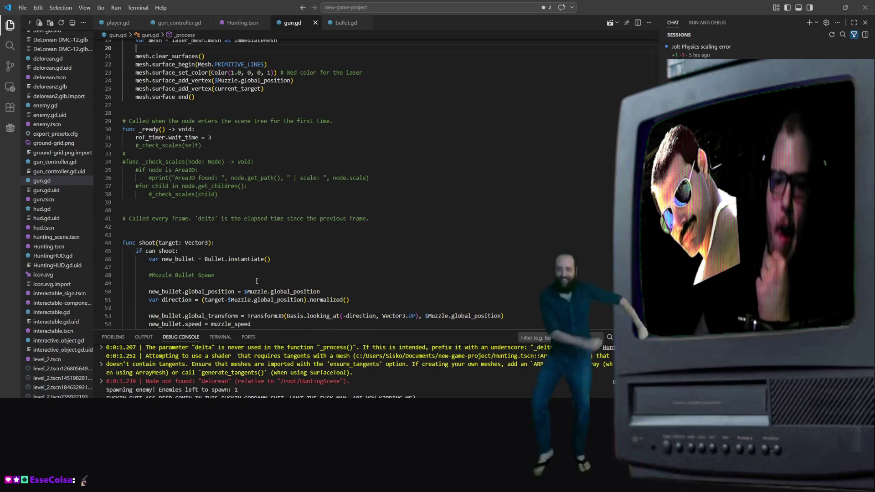
scroll(319, 241, "up", 5)
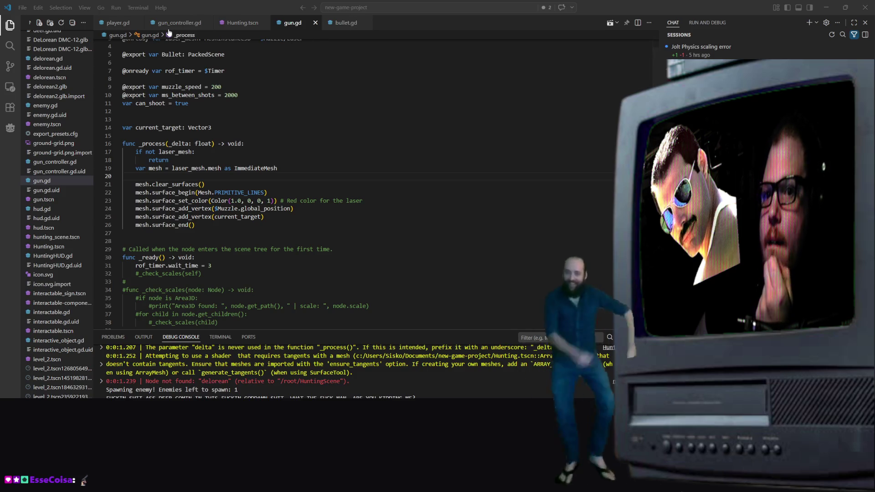
left_click(183, 24)
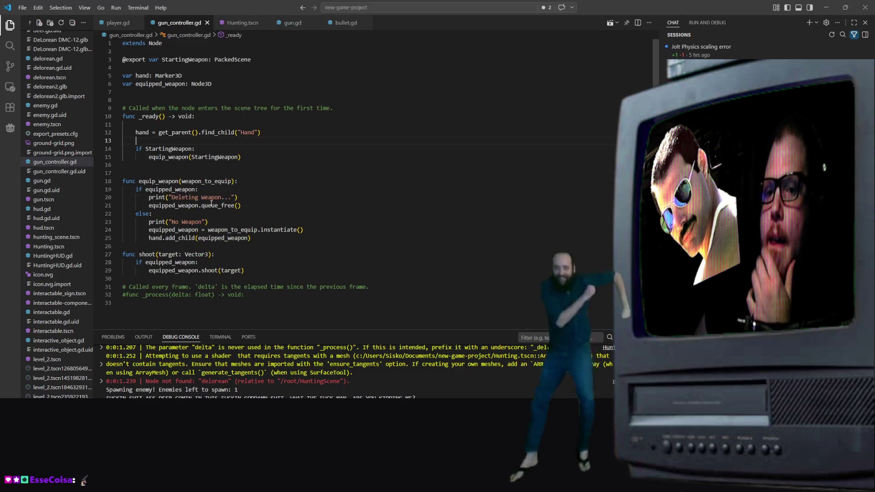
left_click(118, 22)
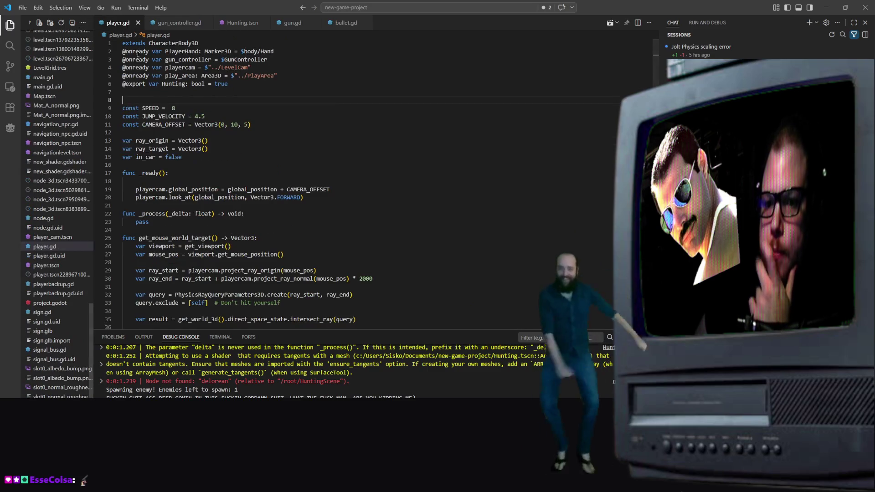
scroll(228, 209, "down", 4)
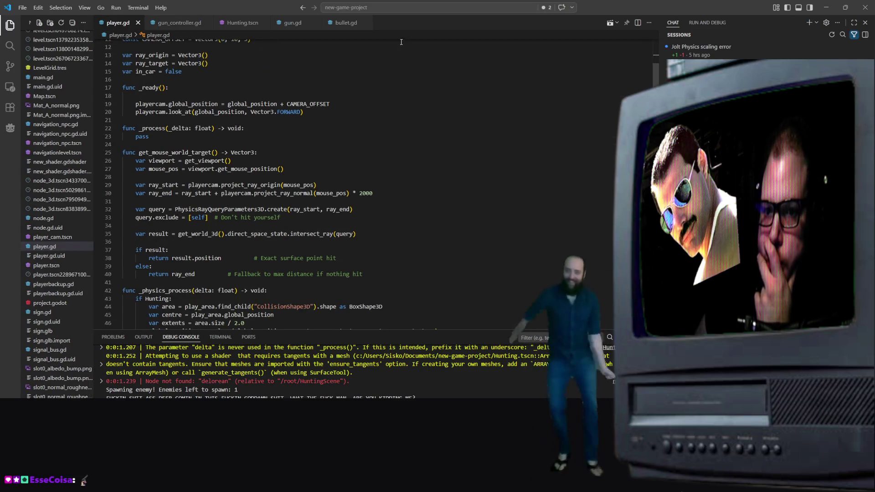
left_click(346, 22)
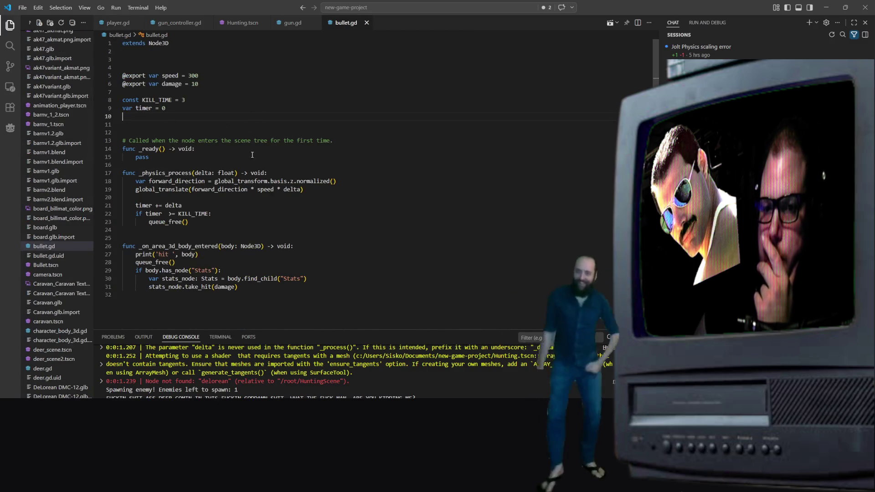
left_click(292, 23)
scroll(167, 145, "up", 1)
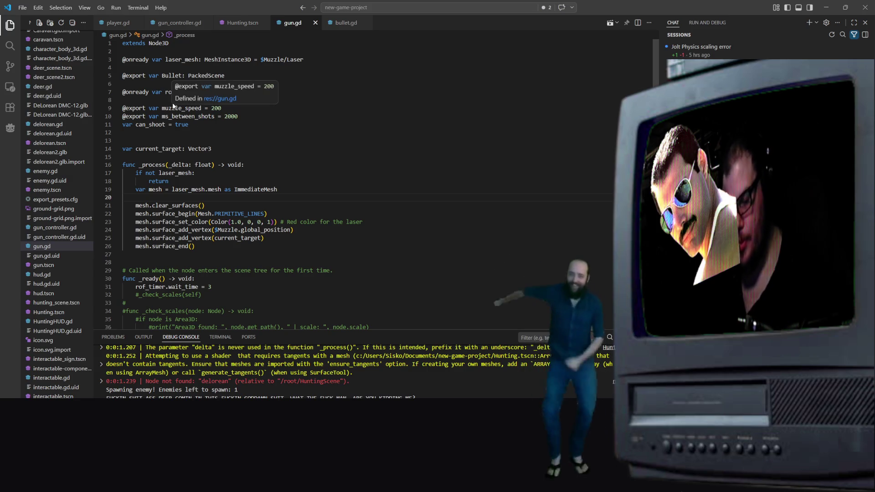
Step: Write current_target = player.get_mouse_world_target() on line 20 of gun.gd
type("player.get")
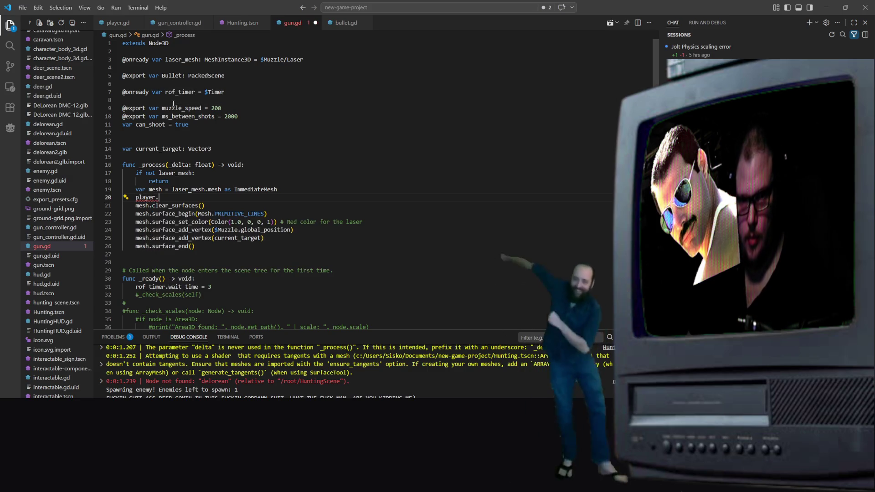
key("Tab")
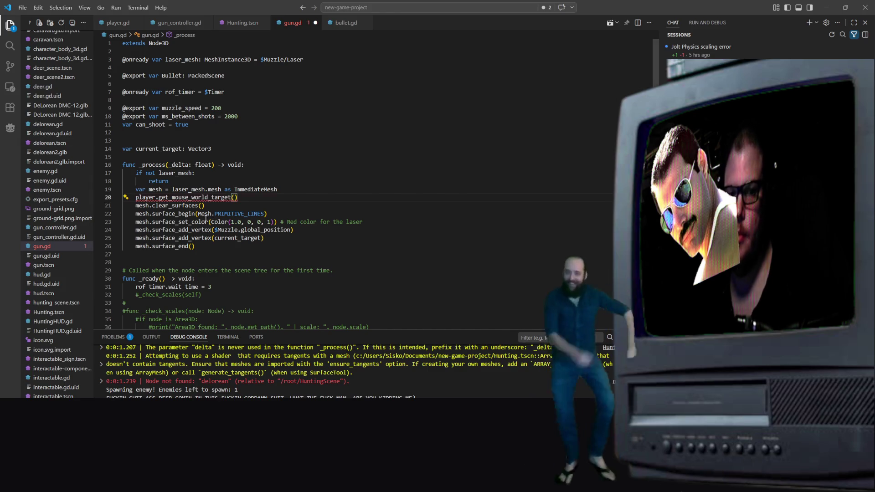
mouse_move(199, 198)
key("Tab")
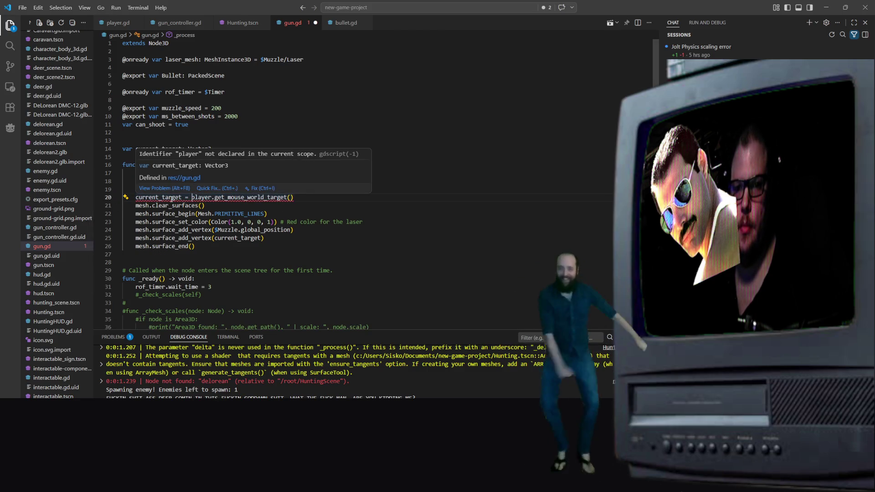
left_click(299, 66)
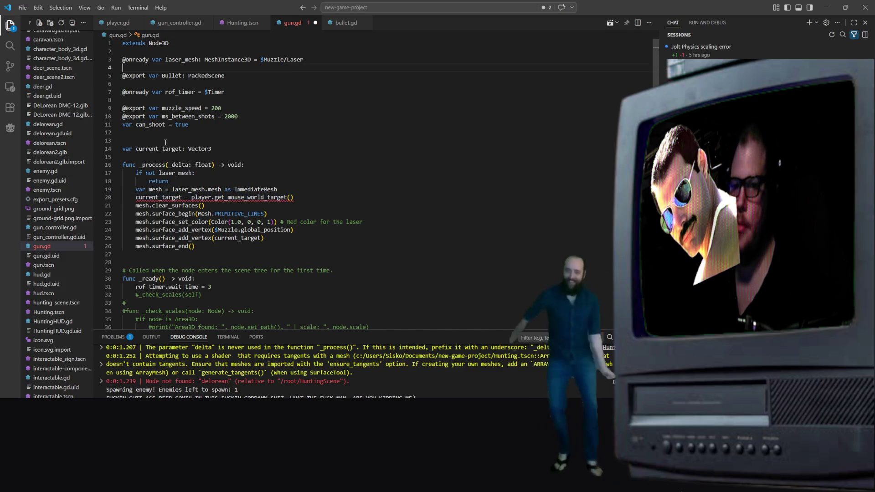
scroll(198, 134, "down", 2)
scroll(197, 134, "up", 2)
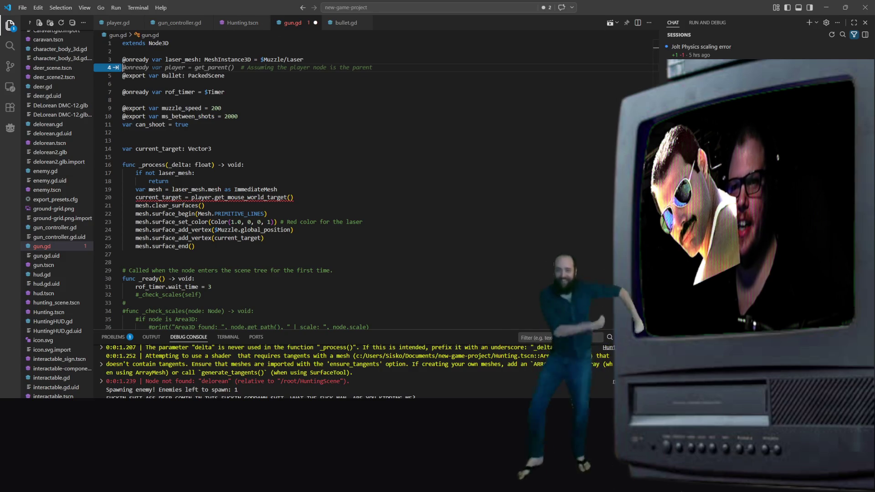
key("alt+Tab")
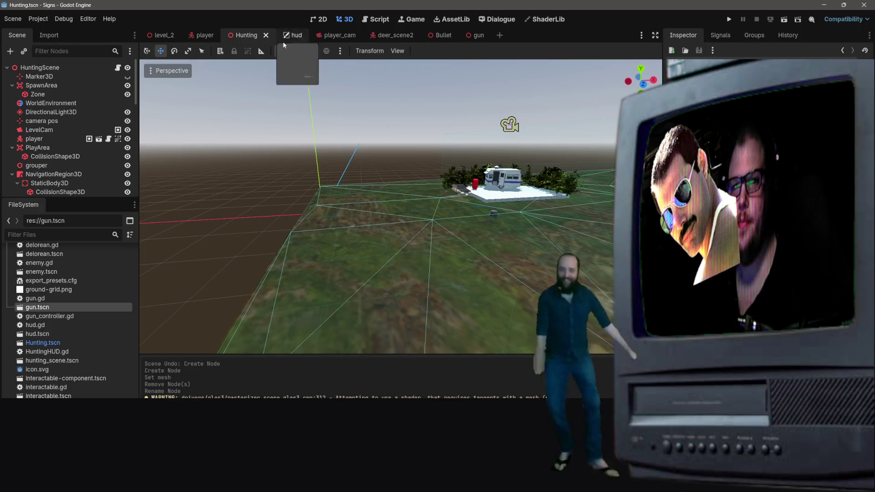
Step: Check the gun scene's Muzzle and Laser nodes, then minimize Godot to see gun.gd's line 20 error
left_click(203, 35)
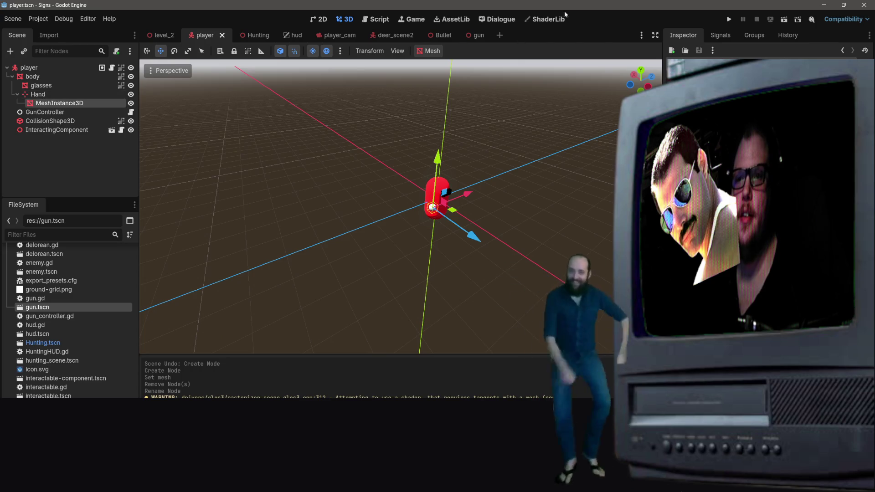
left_click(478, 37)
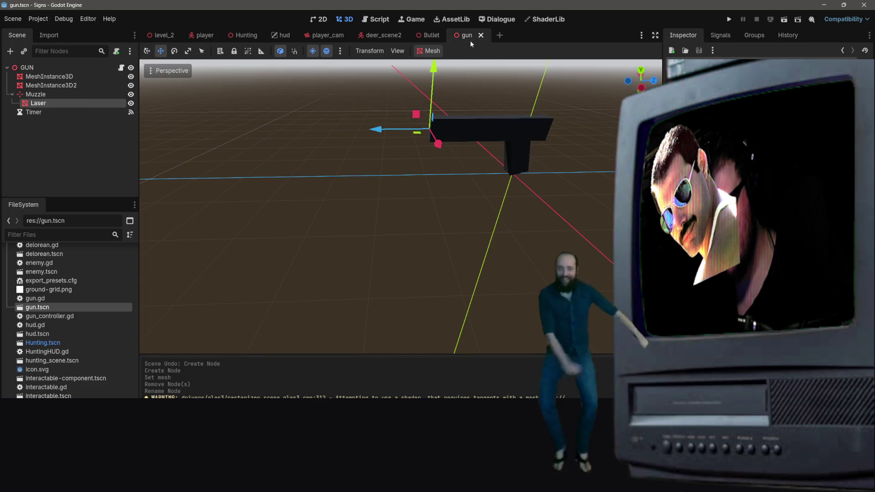
left_click(824, 5)
left_click(277, 189)
mouse_move(277, 201)
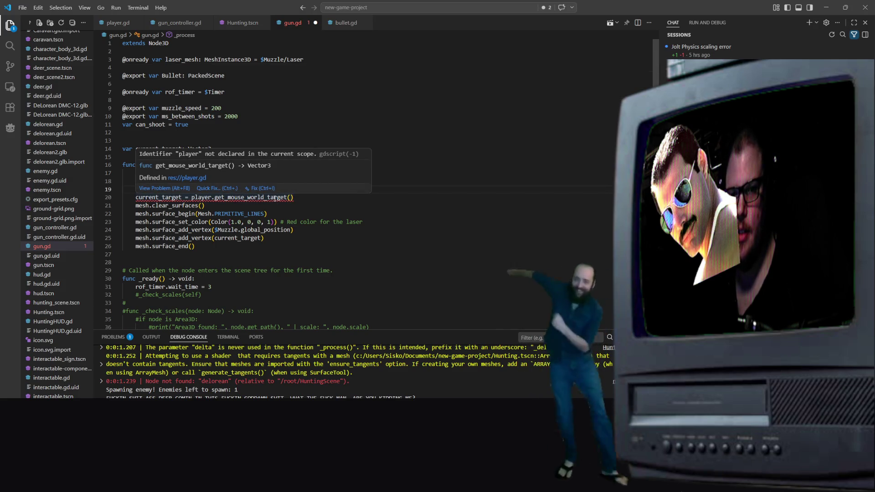
left_click(309, 196)
left_click_drag(309, 196, 199, 197)
left_click(190, 197)
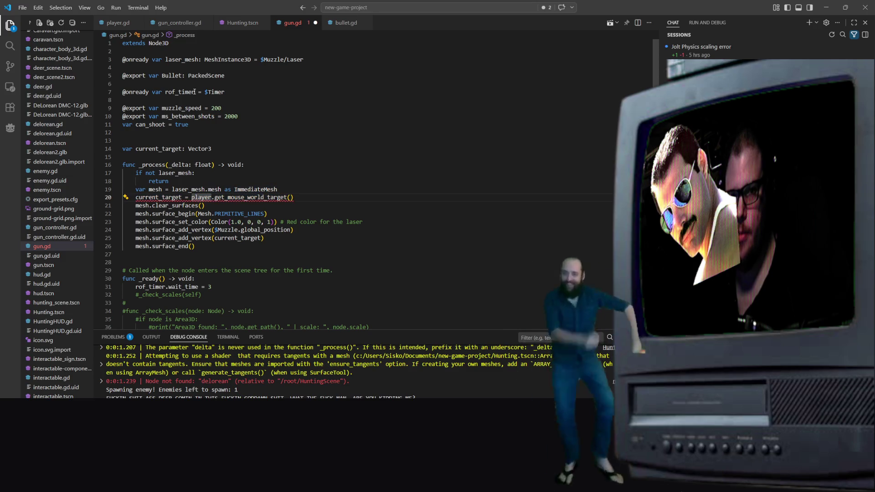
left_click(216, 68)
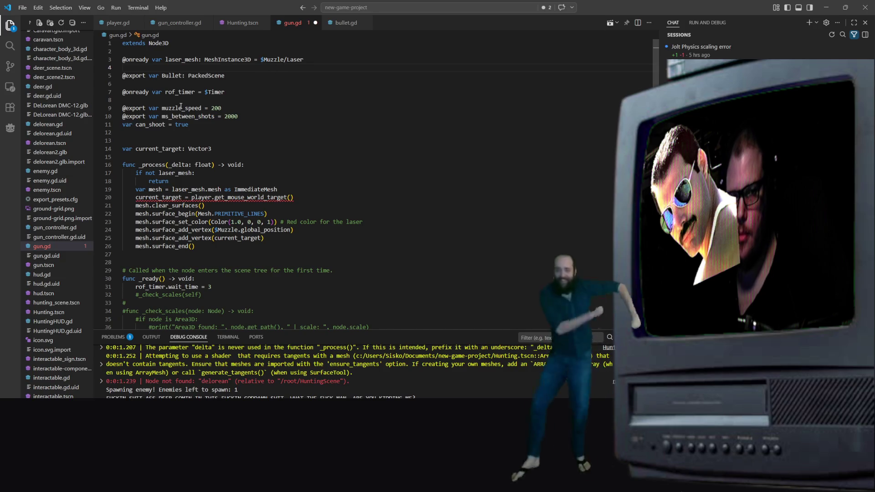
key("ctrl+v")
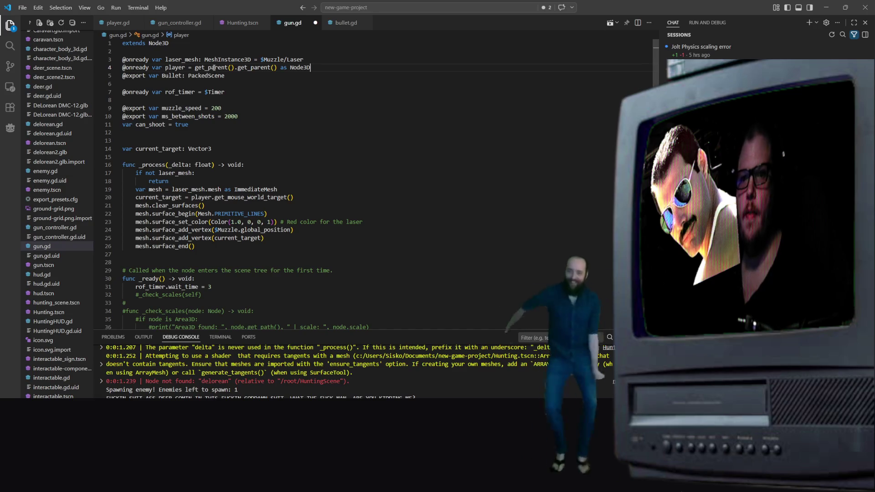
left_click(318, 93)
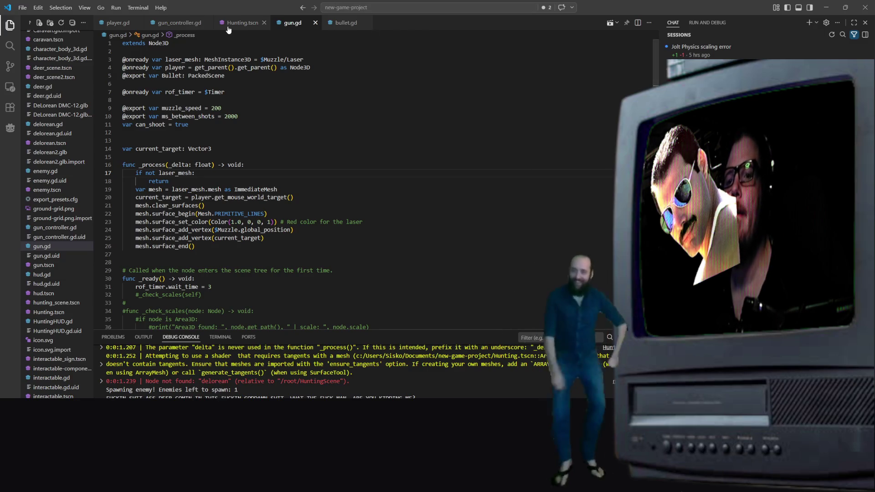
key("ctrl+Tab")
left_click(598, 25)
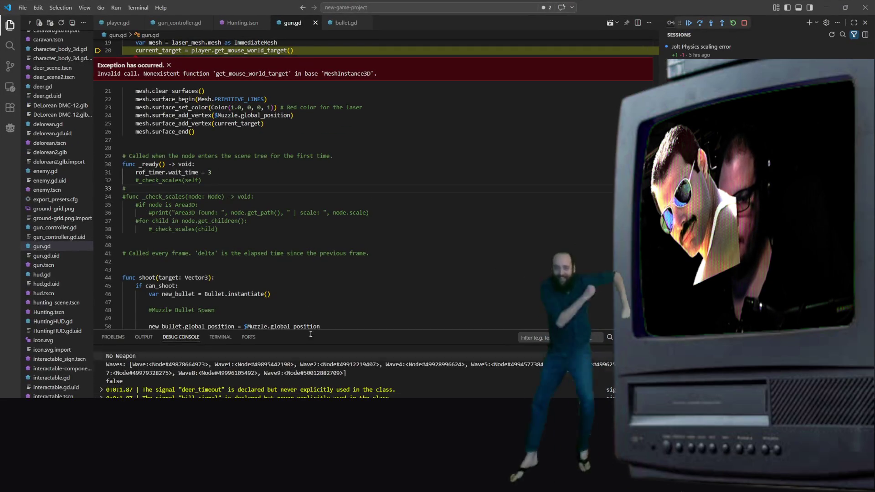
Step: Close the get_mouse_world_target exception banner, scroll to the top of gun.gd, and switch to Godot
left_click(168, 65)
scroll(226, 252, "up", 5)
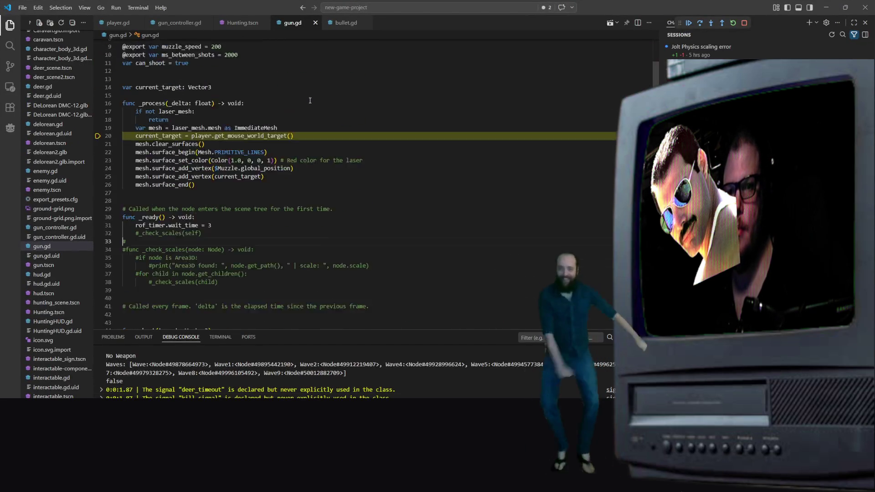
scroll(227, 252, "up", 1)
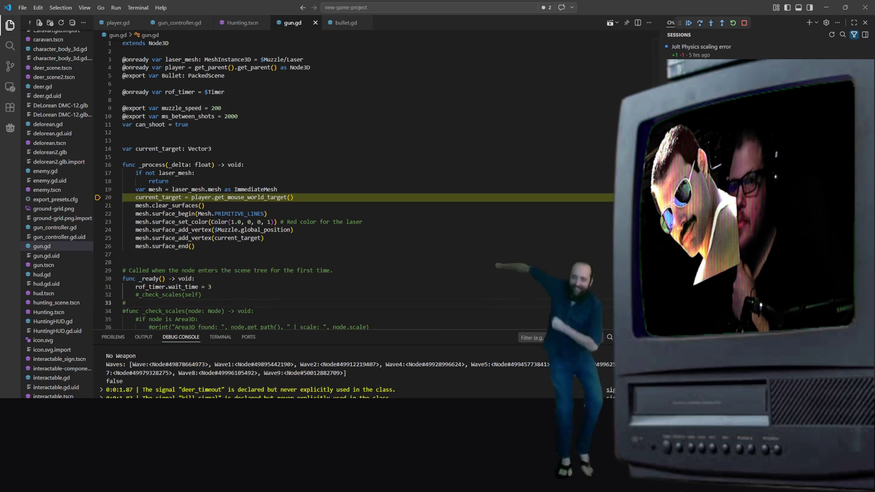
key("alt+Tab")
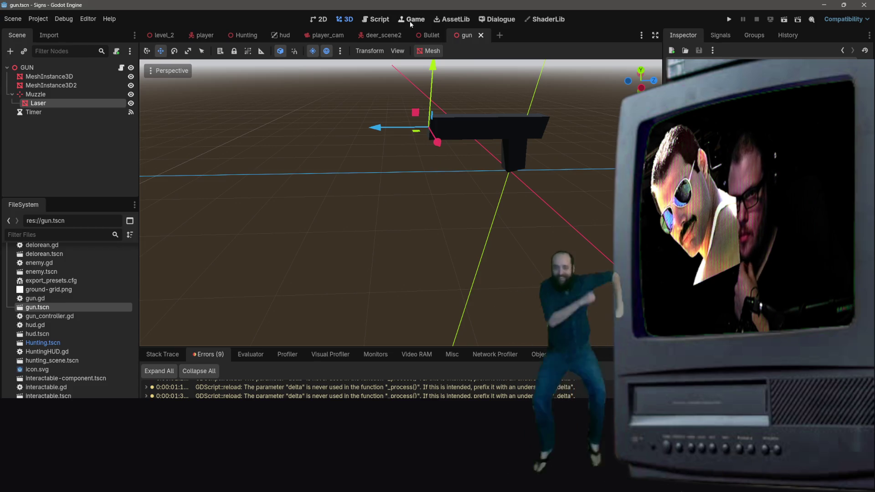
Step: Open player.gd, drag the GUN and Laser references into it, then undo that insertion
left_click(377, 23)
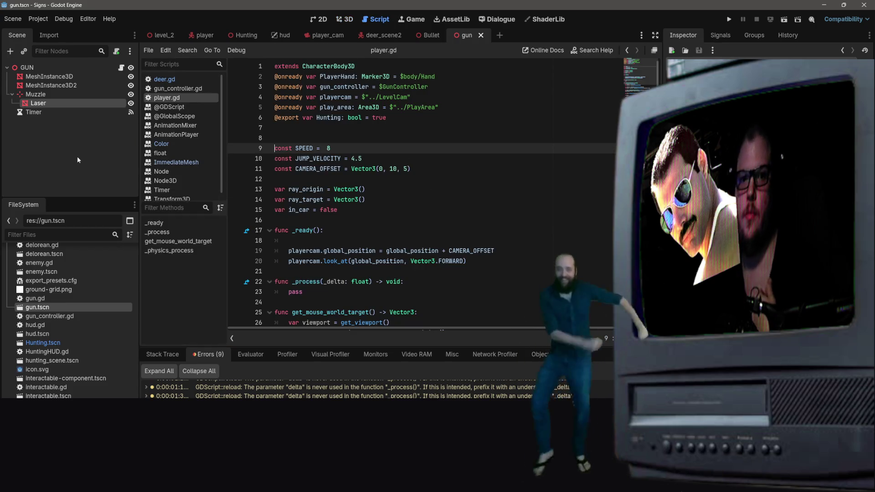
right_click(43, 108)
left_click(433, 125)
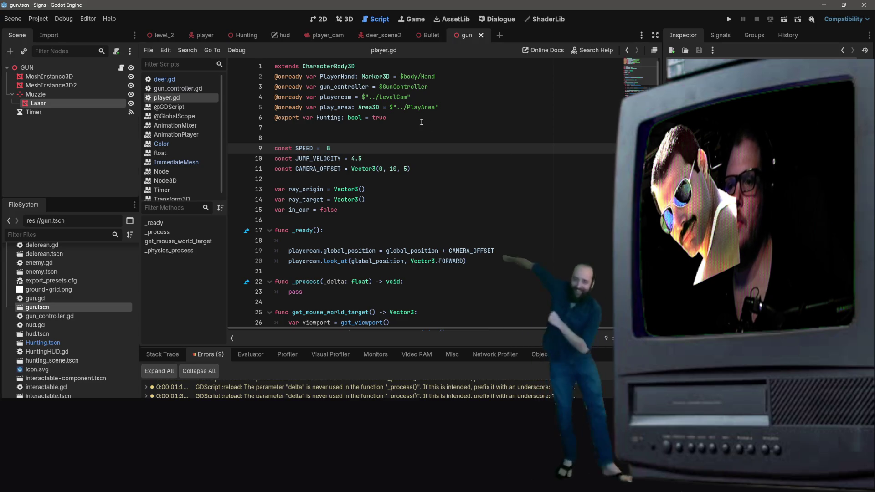
scroll(421, 123, "down", 4)
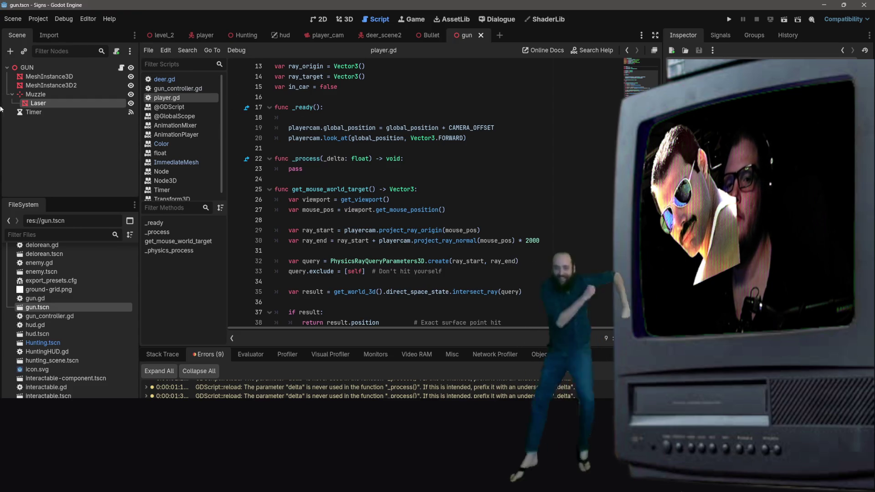
left_click(26, 67, "ctrl")
mouse_move(27, 68)
left_mouse_down()
mouse_move(272, 101)
mouse_move(349, 98)
left_mouse_up()
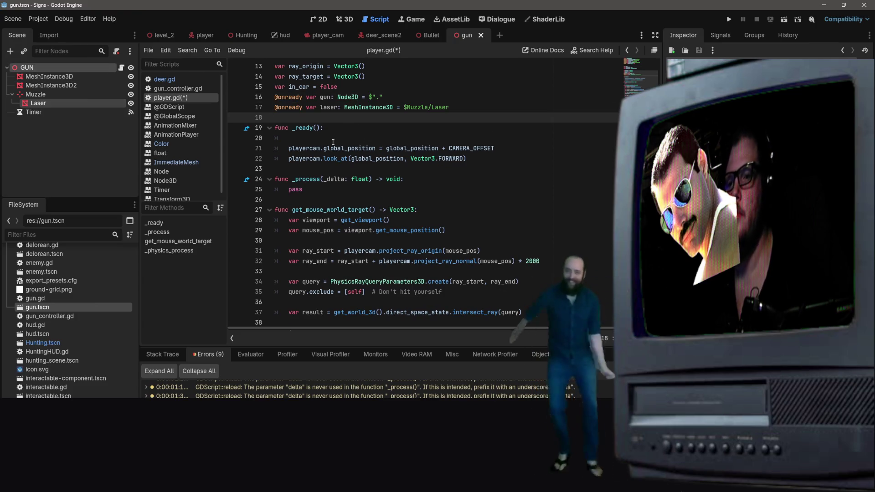
key("ctrl+z")
key("ctrl+z")
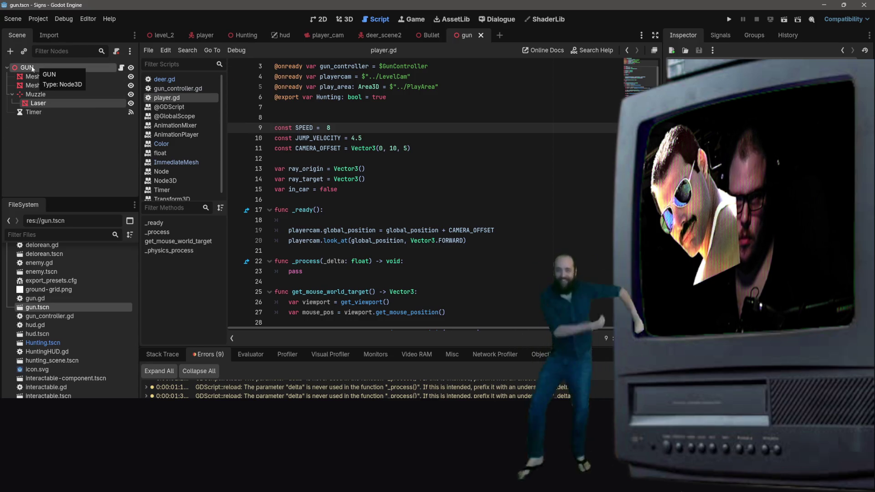
Step: Look through the player and level_2 scene trees, ending on the player scene
left_click(202, 35)
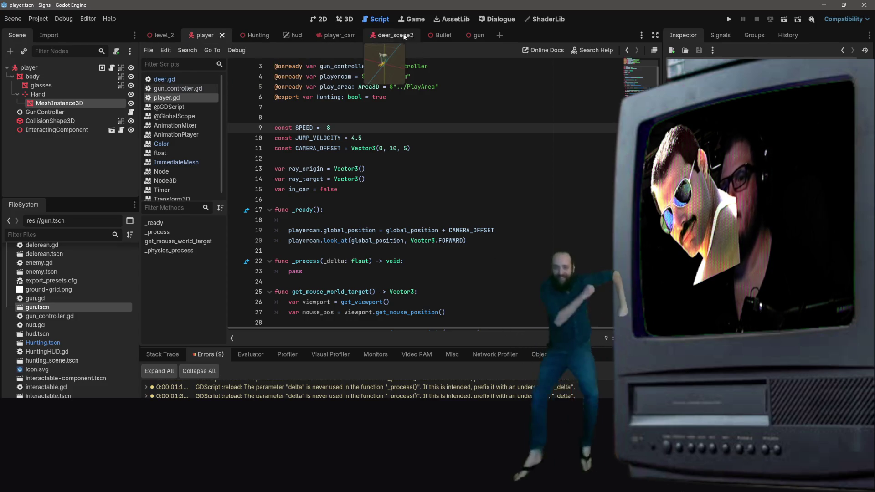
left_click(162, 35)
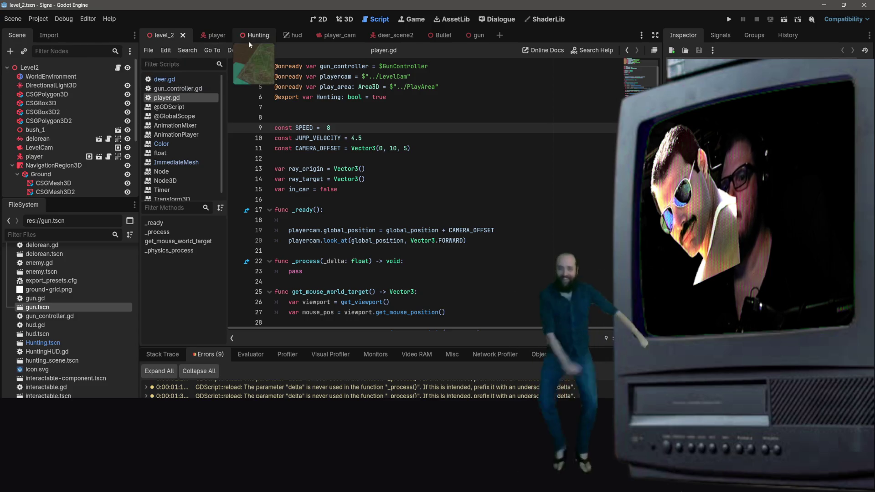
left_click(206, 35)
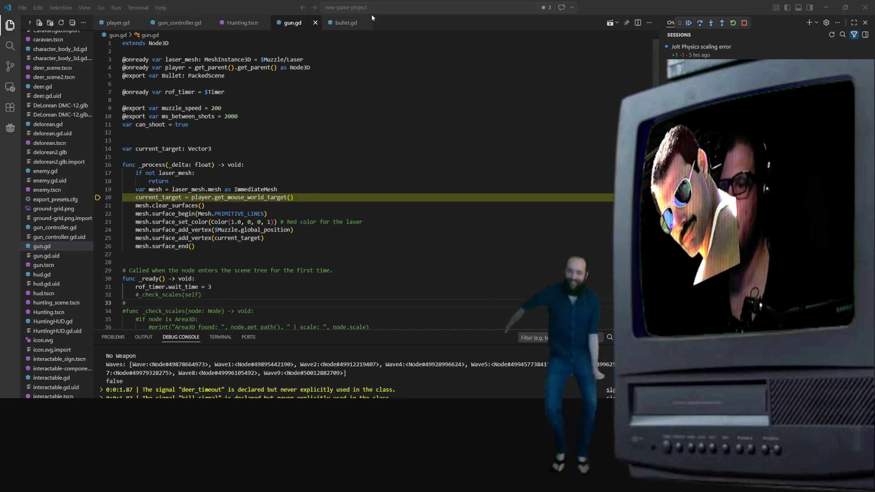
Step: Stop debugging, change line 4 to get_tree().current_scene.get_node("player"), and save gun.gd
left_click(741, 24)
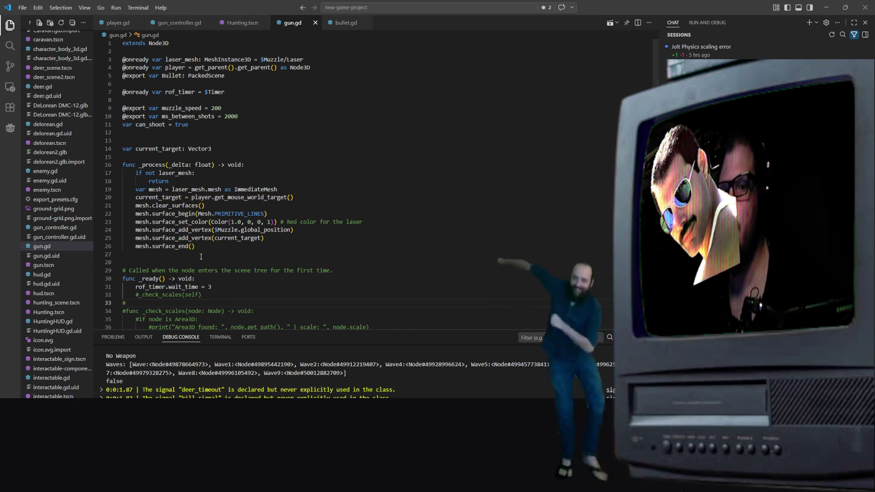
left_click(286, 69)
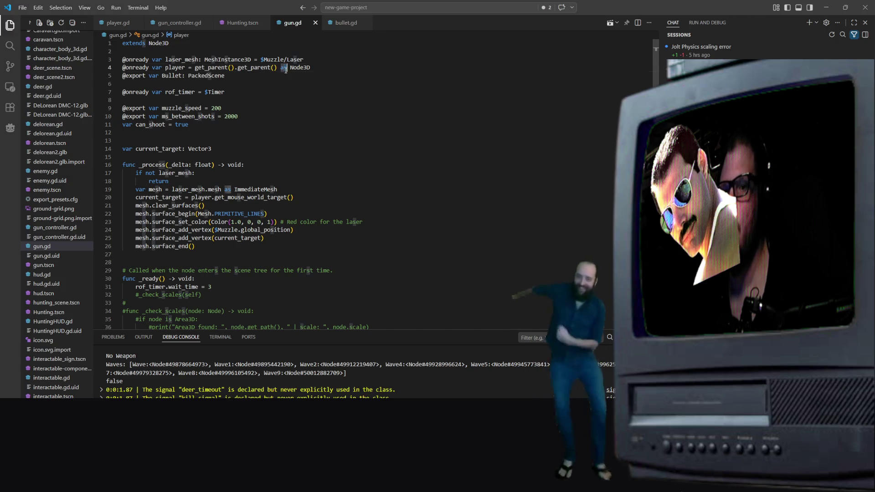
left_click(278, 72)
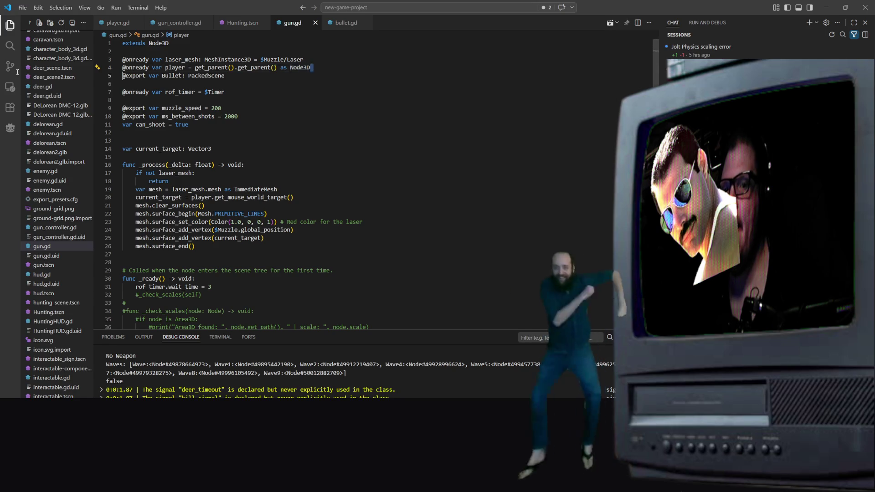
left_click_drag(311, 67, 195, 69)
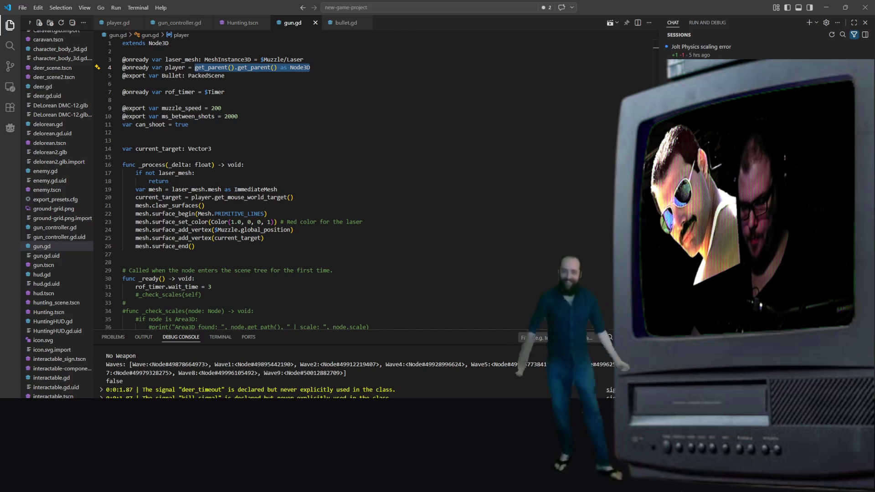
type("get_tree")
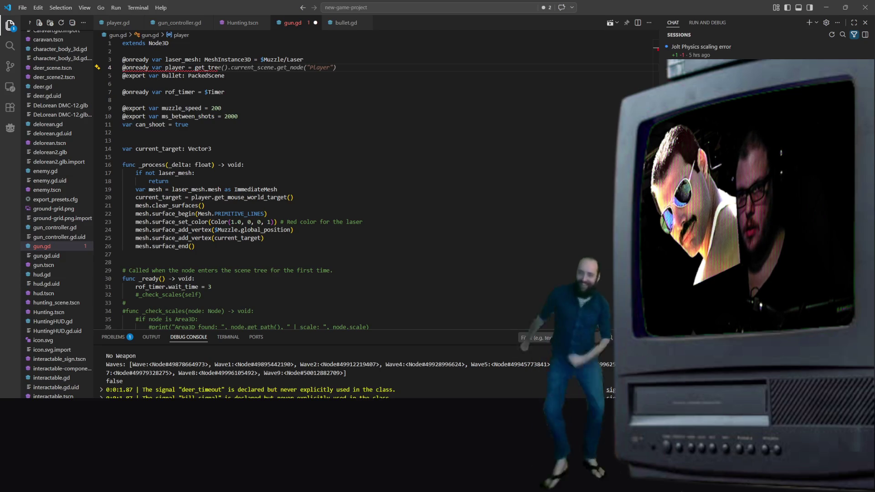
key("Tab")
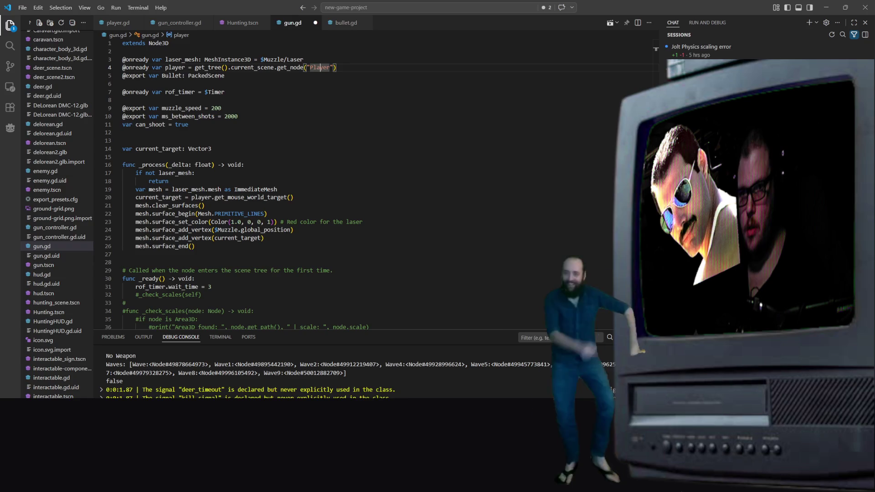
left_click(312, 67)
key("BackSpace")
type("p")
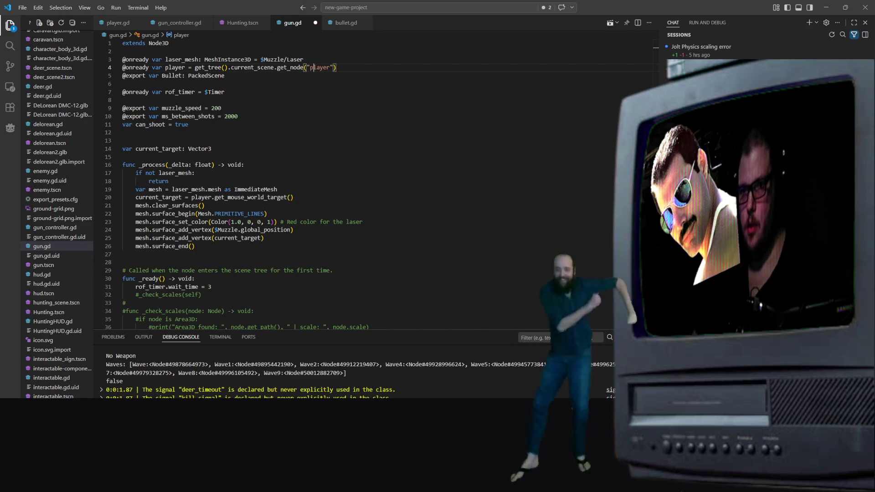
key("ctrl+s")
Step: Select the laser_mesh declaration on line 3 and bring Hunting.tscn back into view
left_click(502, 59)
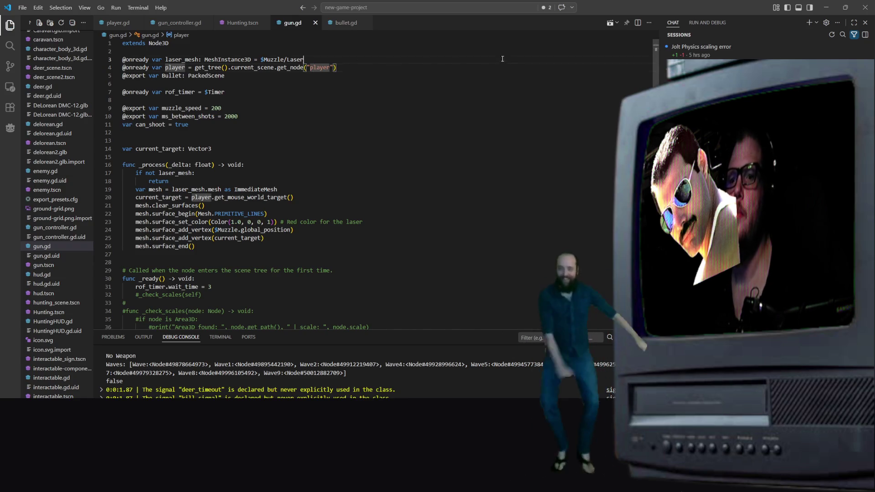
left_click_drag(502, 59, 483, 51)
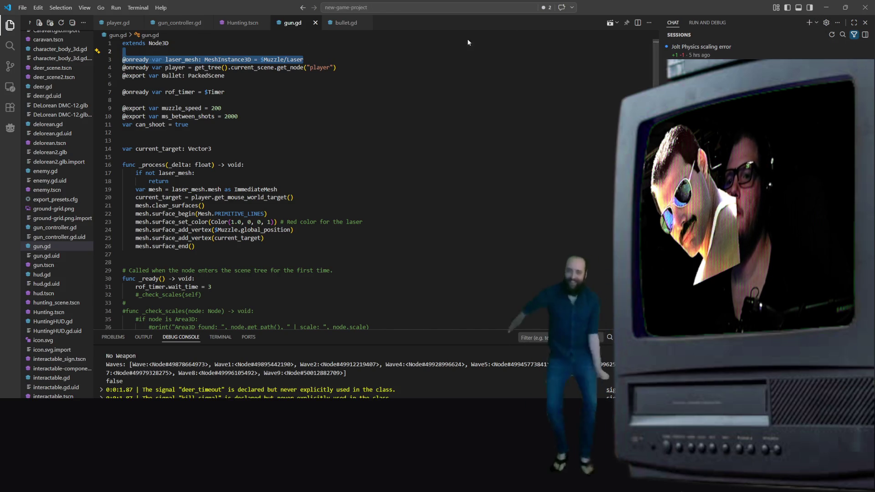
left_click(242, 23)
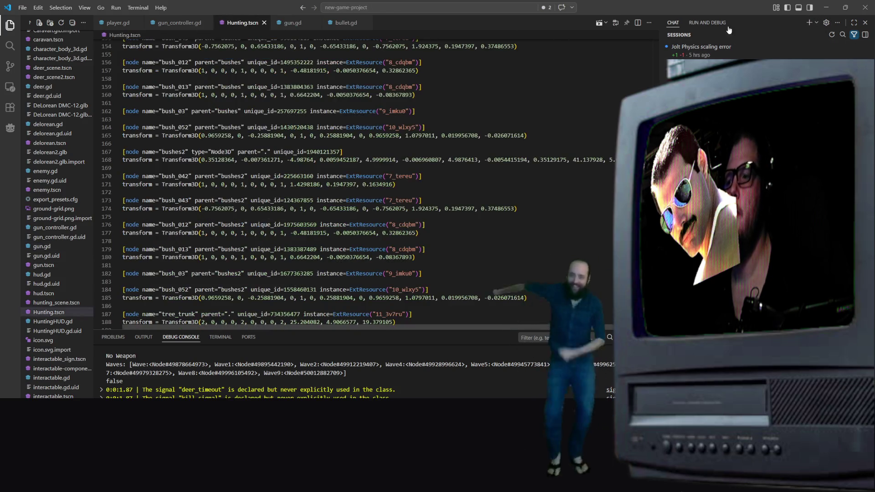
Step: Launch the game and walk the player south, then north, watching the gun track the mouse
left_click(598, 23)
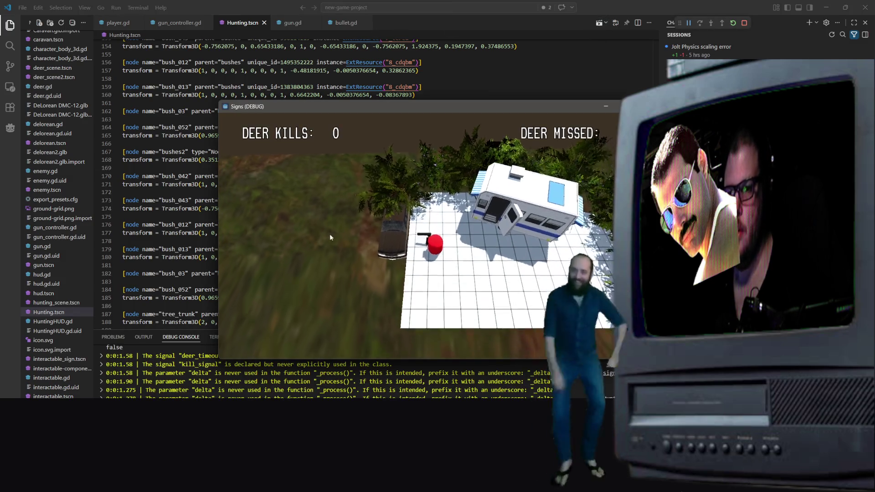
key("s")
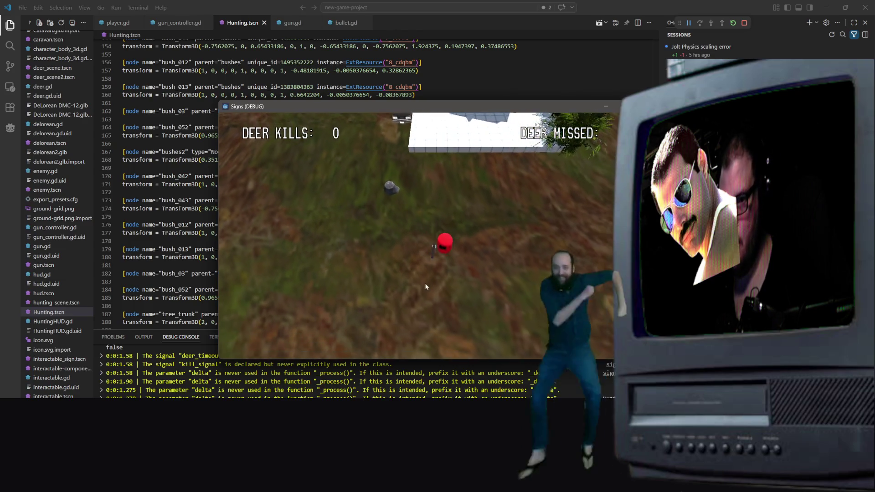
key("s")
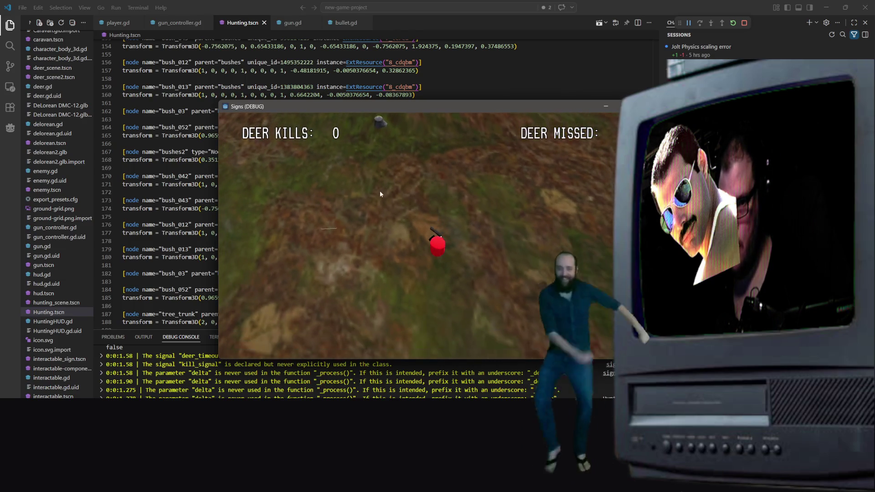
key("s")
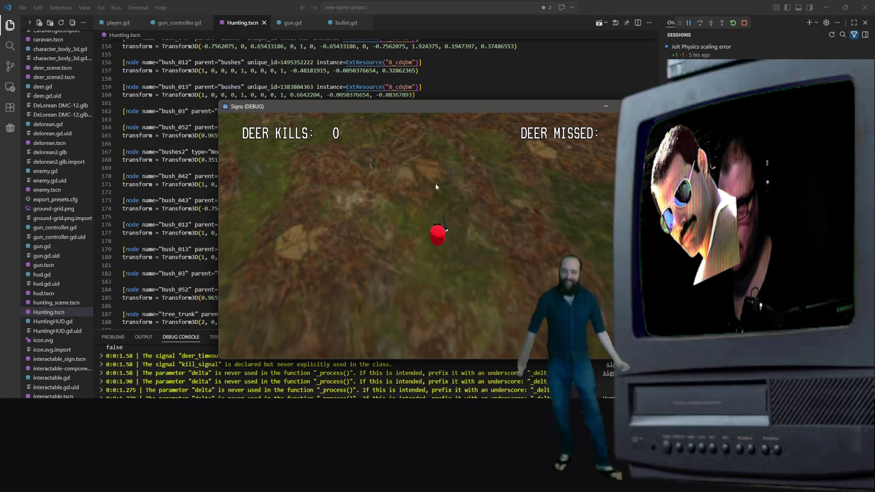
left_click(274, 31)
right_click(282, 15)
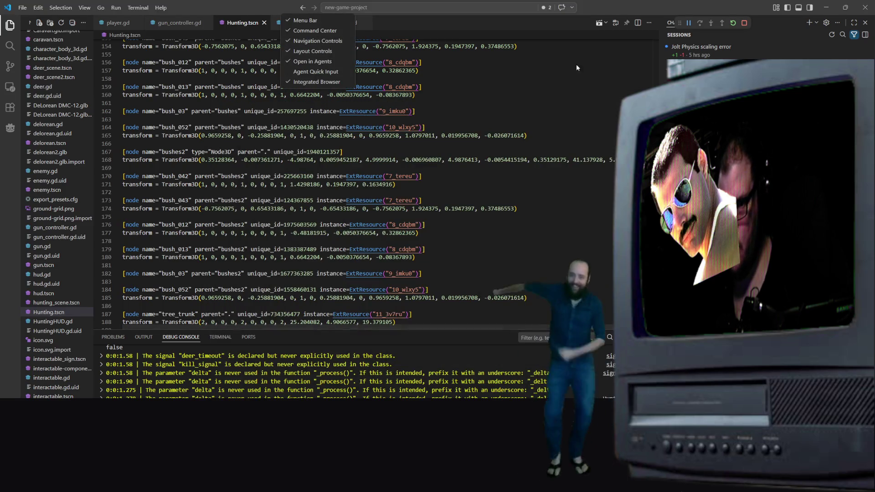
left_click(826, 7)
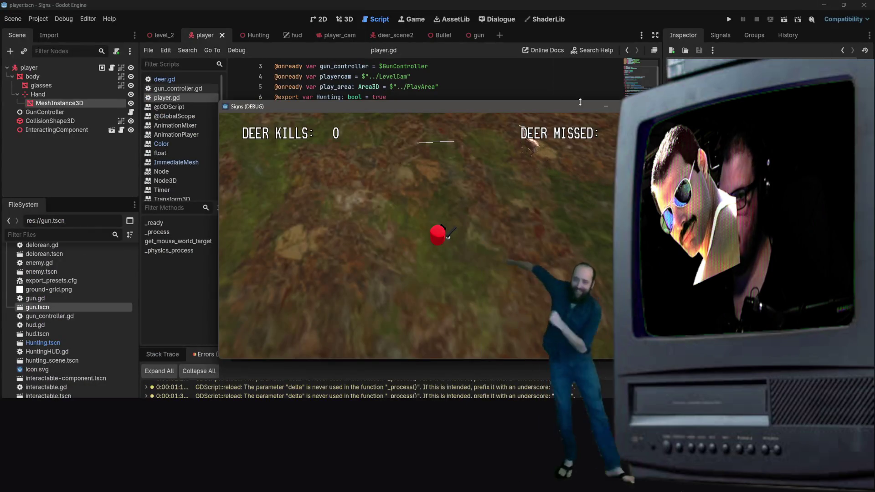
key("w")
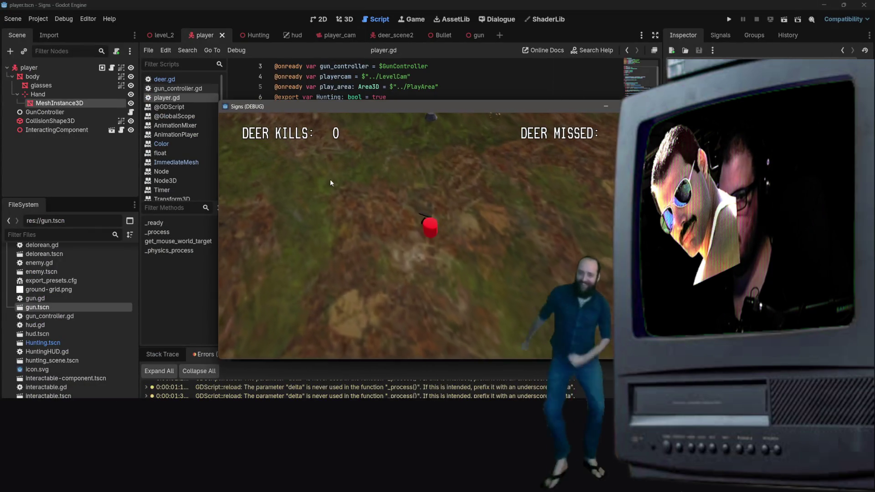
key("w")
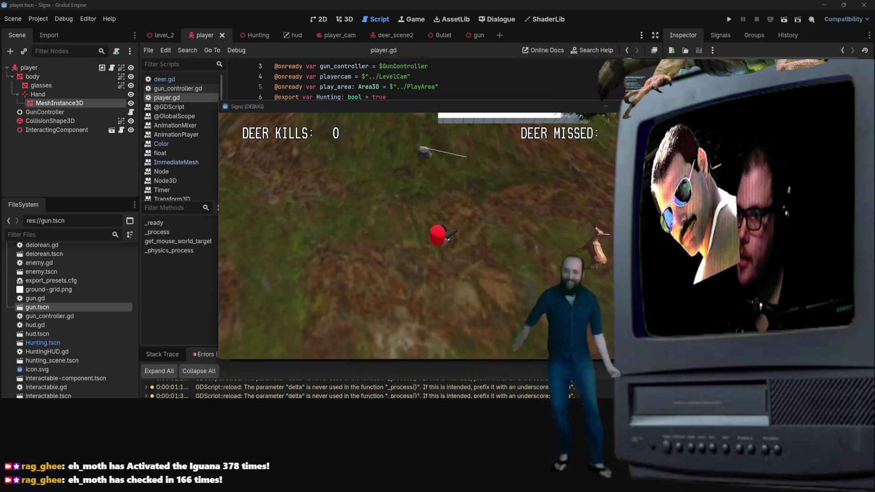
Step: Close the running game with F8 and place the caret on player.gd's pass line 23
key("F8")
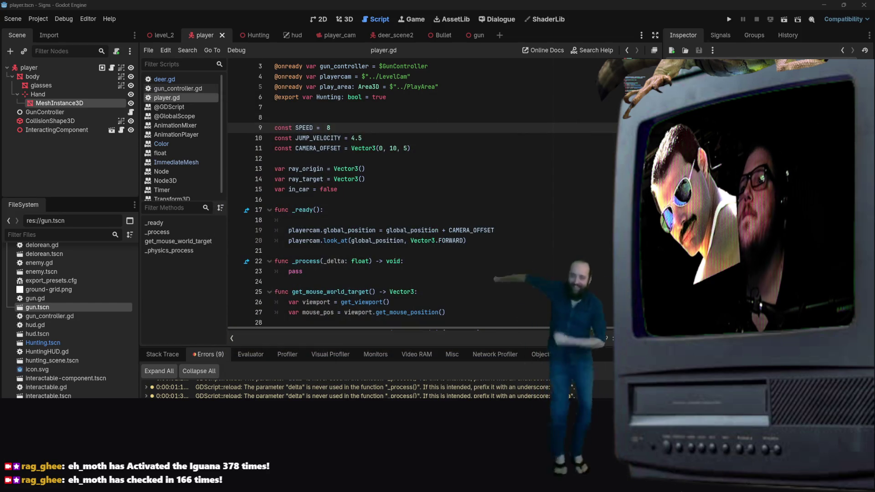
scroll(432, 180, "down", 5)
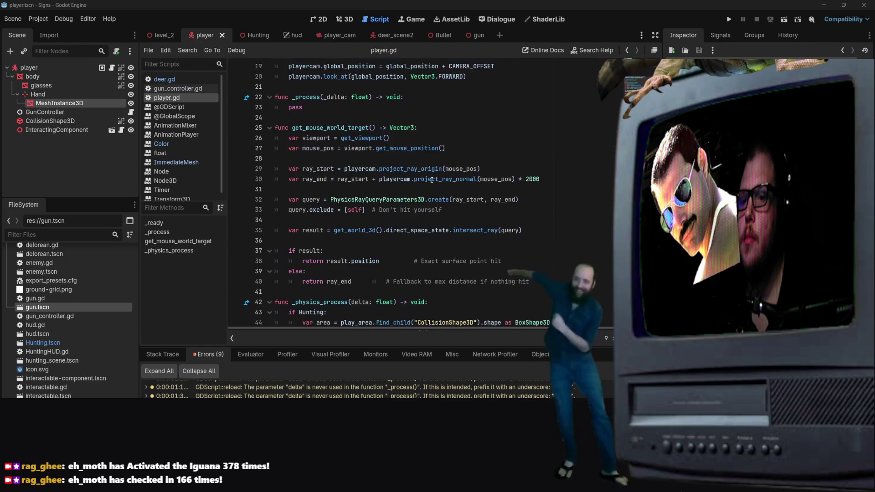
scroll(431, 180, "up", 4)
left_click(367, 229)
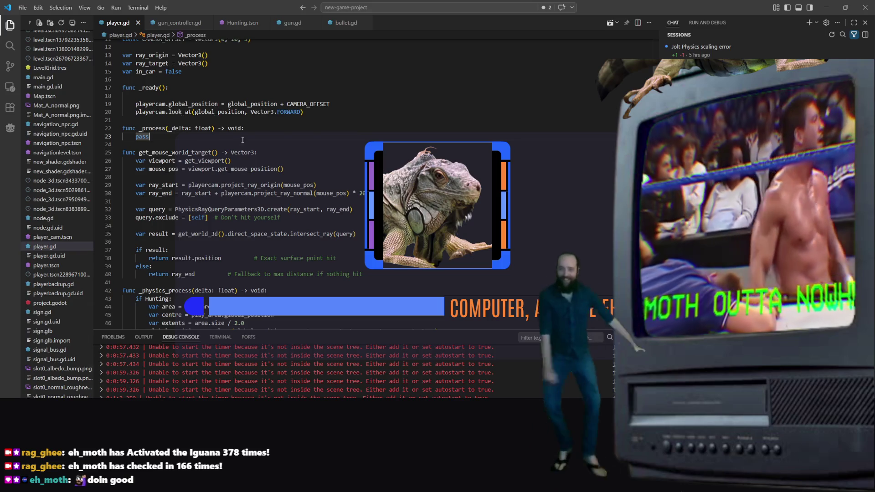
Step: Scroll to the top of player.gd and select 'pass' on line 23 inside _process
scroll(204, 139, "up", 1)
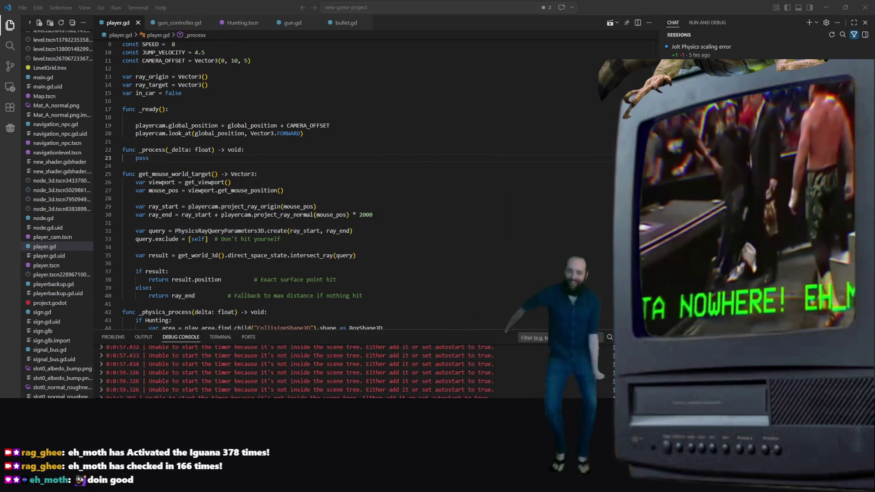
scroll(301, 104, "up", 3)
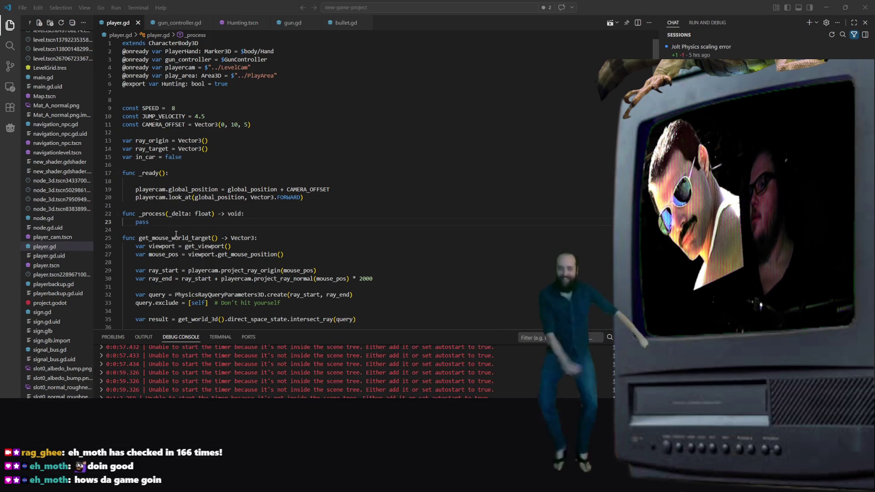
mouse_move(150, 222)
left_mouse_down()
mouse_move(136, 222)
mouse_move(141, 214)
mouse_move(136, 223)
left_mouse_up()
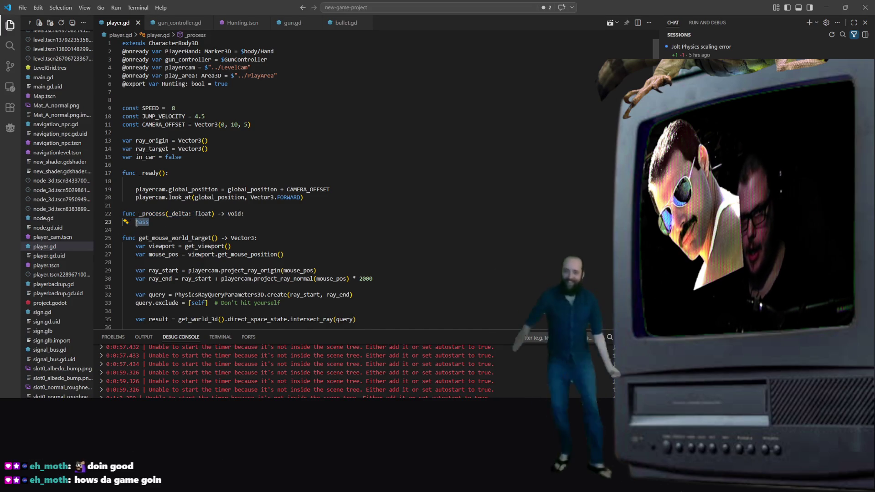
Step: Replace pass with the aim_target and gun_controller.set_aim_target lines, indent them, and open gun_controller.gd
type("var aim_target = get_mouse_world_target() gun_controller.set_aim_target(aim_target)")
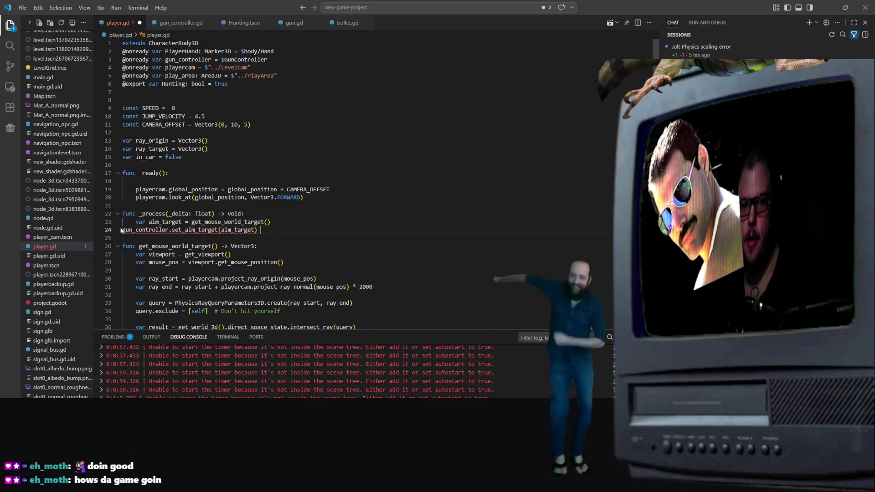
left_click(122, 230)
key("Tab")
left_click(300, 208)
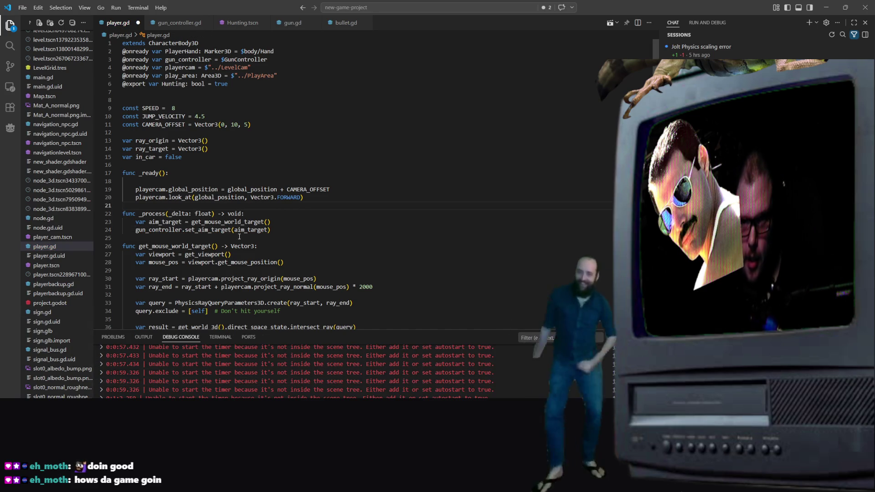
mouse_move(213, 190)
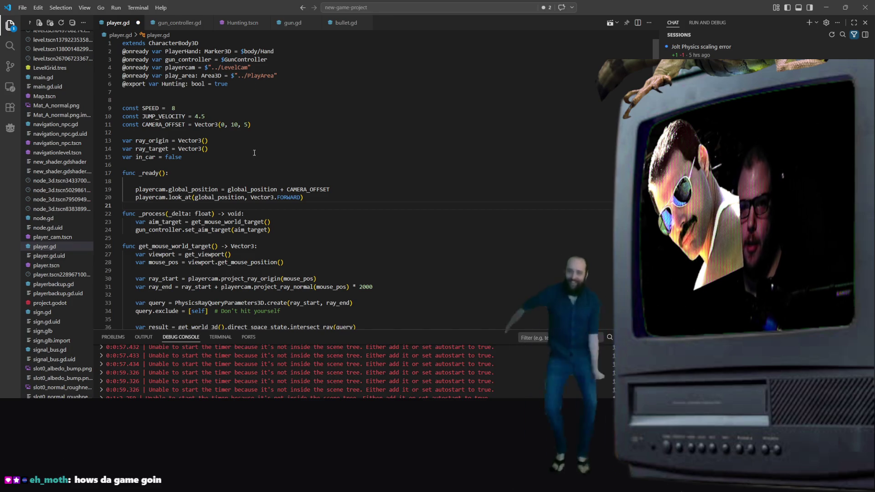
left_click(180, 22)
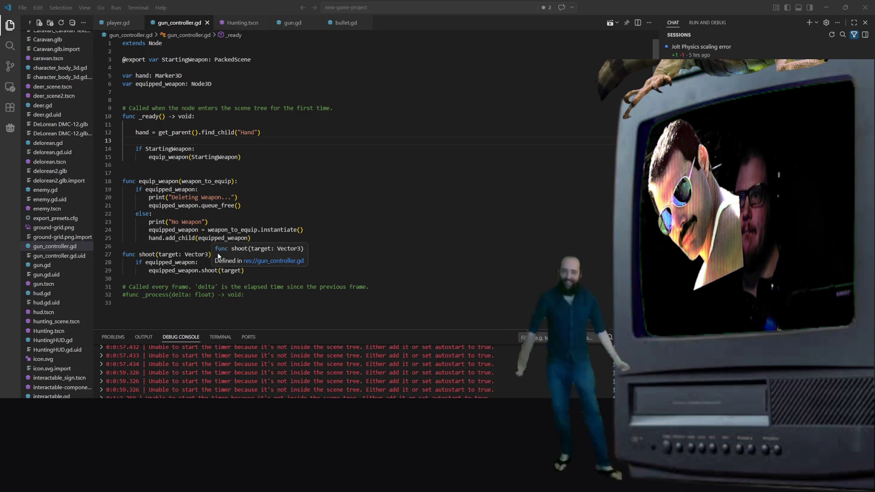
Step: Paste the set_aim_target function after _ready in gun_controller.gd, with a blank line before it
left_click(249, 238)
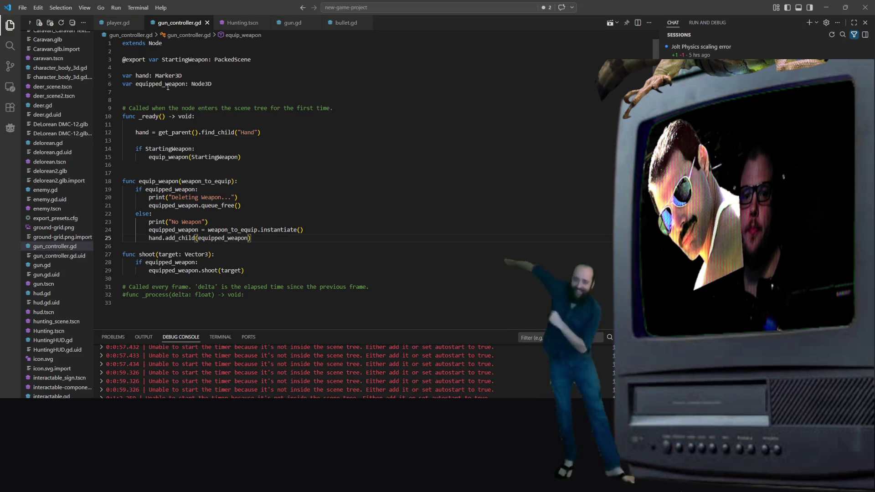
right_click(231, 99)
key("Escape")
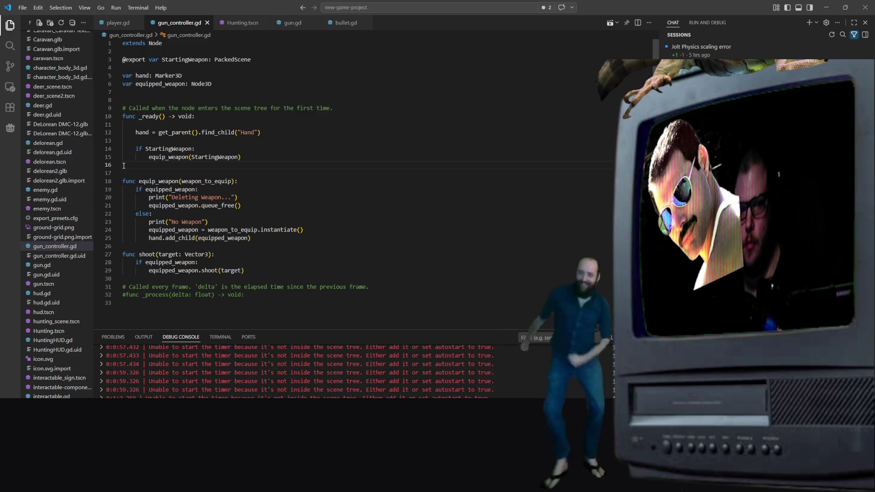
type("func set_aim_target(target: Vector3): \tif equipped_weapon: \t\tequipped_weapon.current_target = target")
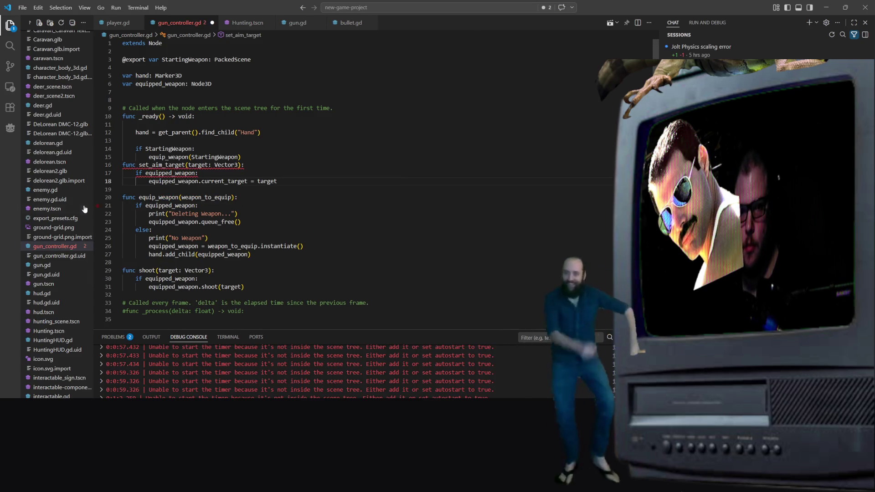
key("Up")
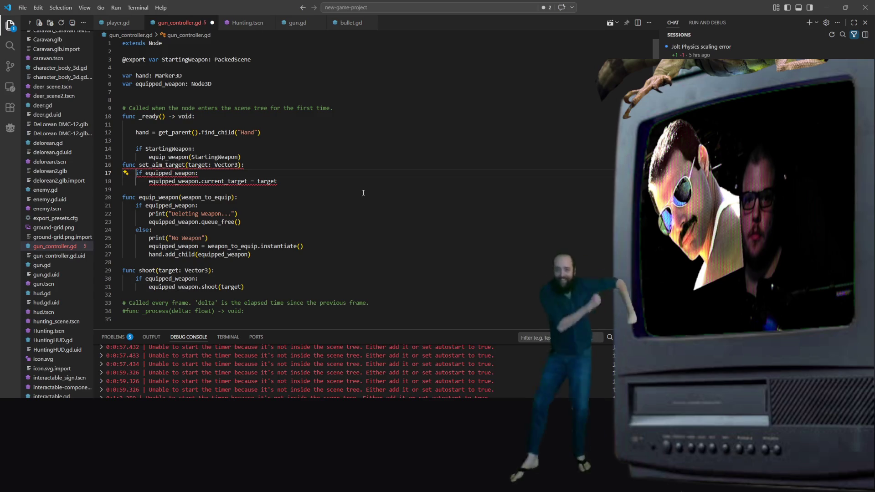
mouse_move(160, 175)
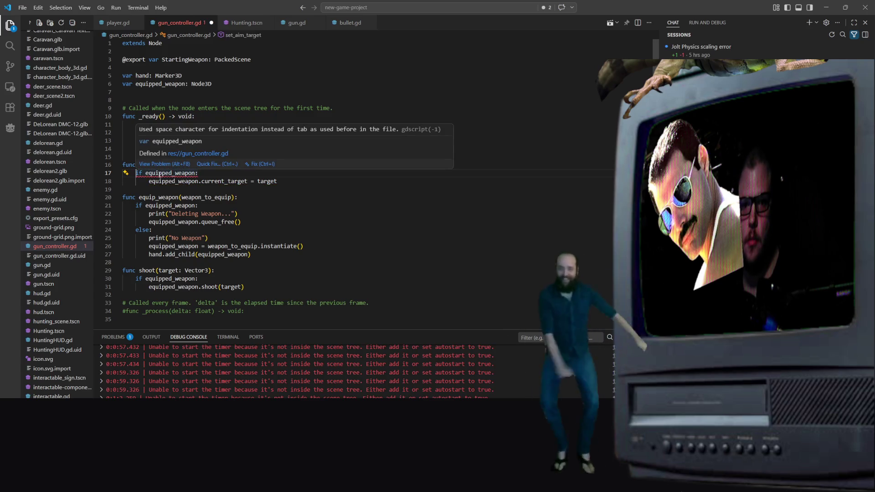
left_click(118, 165)
left_click(123, 165)
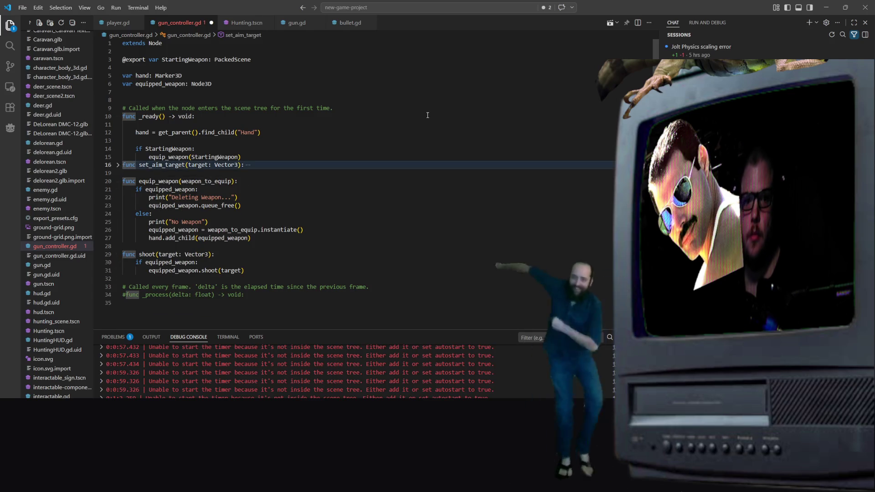
key("Return")
key("Down")
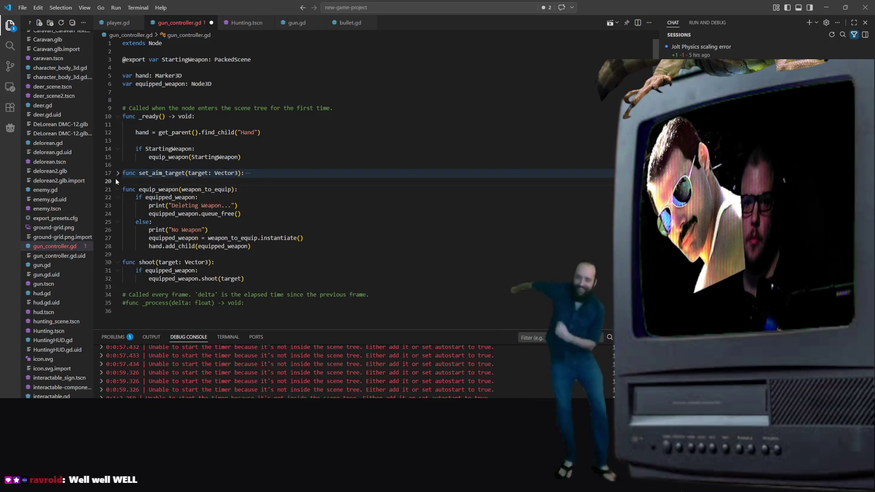
left_click(117, 173)
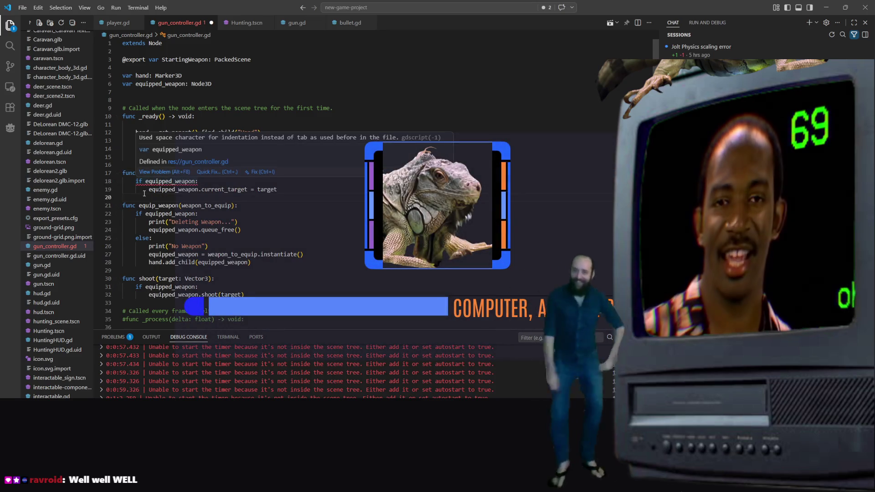
Step: Restore line 19 to equipped_weapon.set_aim_target(target) and save gun_controller.gd
left_click(147, 189)
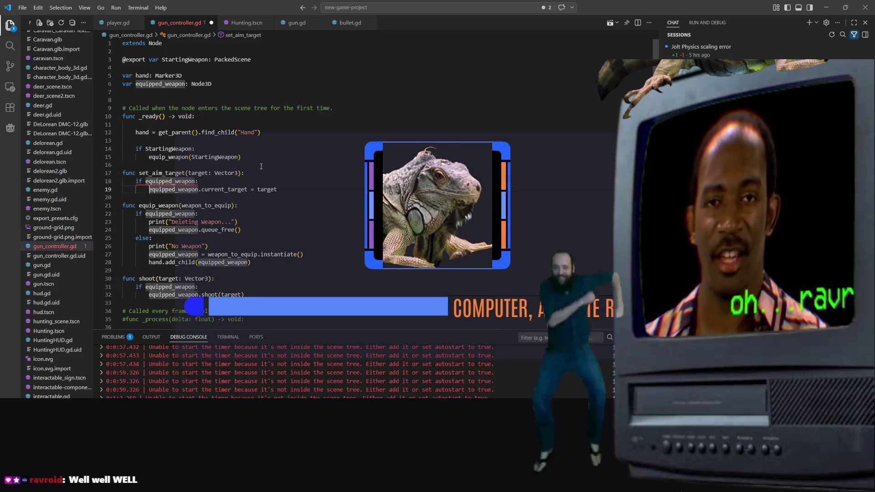
key("ctrl+shift+Right")
key("ctrl+shift+Right")
key("ctrl+shift+Right")
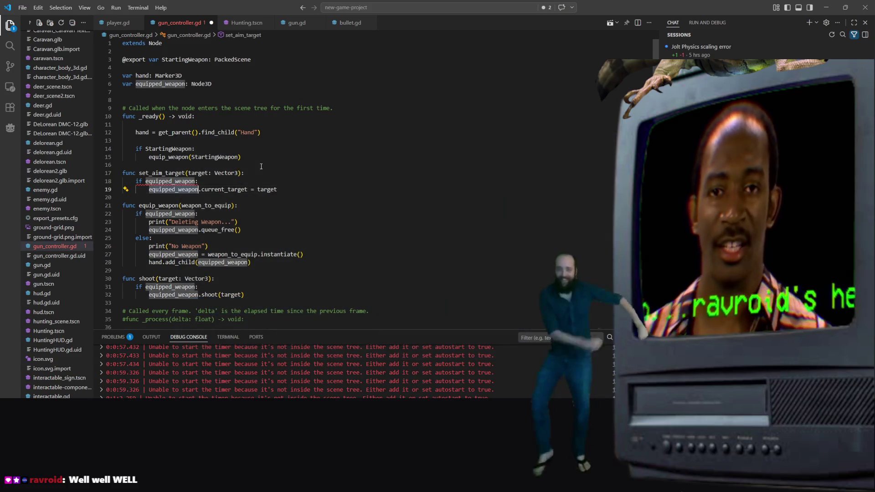
key("shift+Tab")
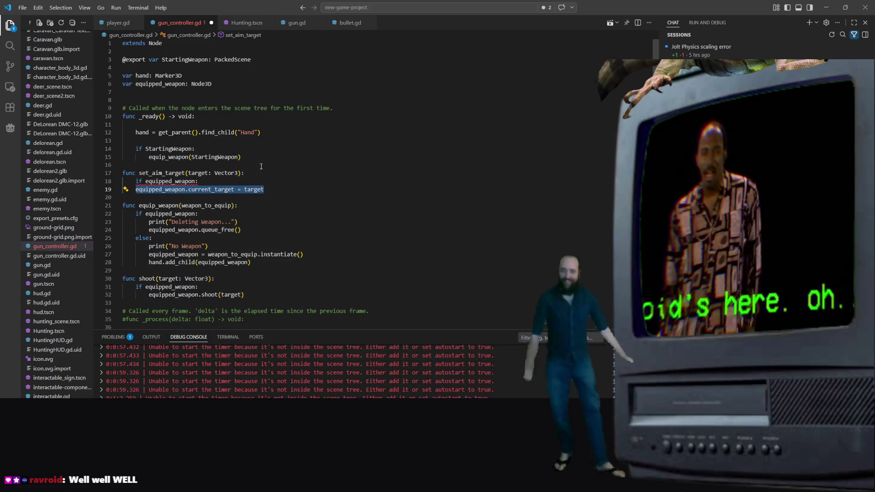
key("shift+Tab")
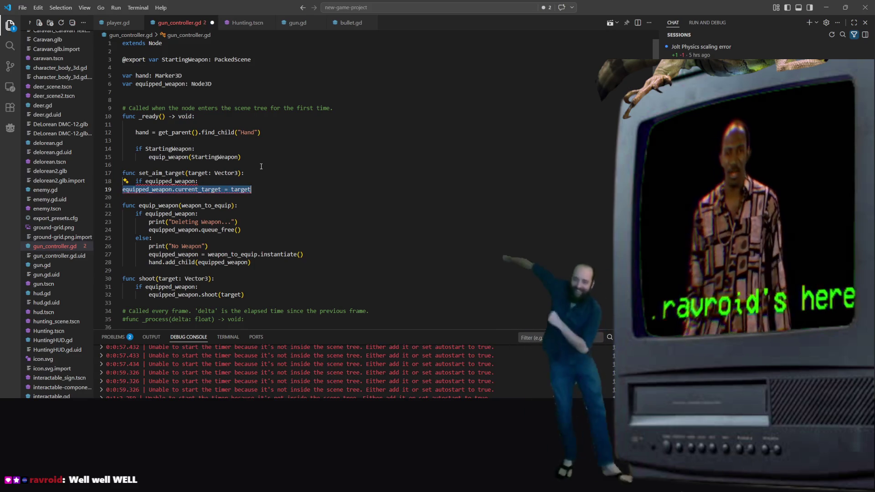
type("equipped_weapon.set_aim_target(target)")
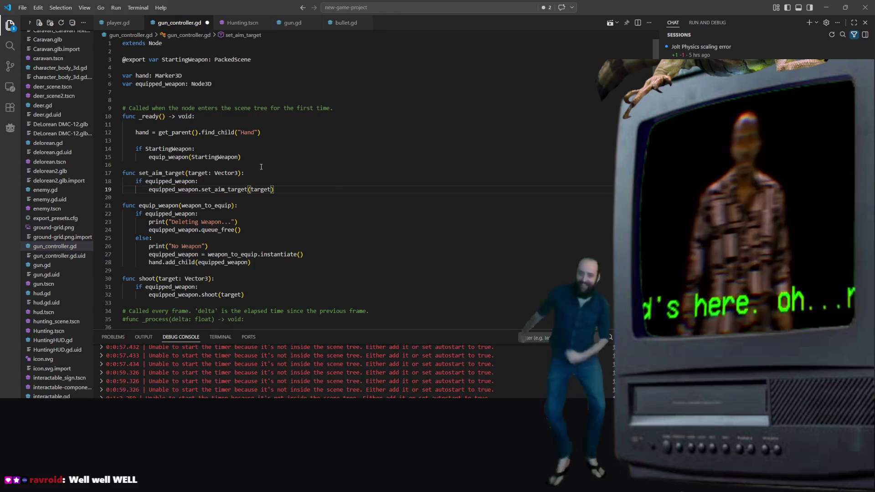
key("ctrl+s")
Step: Review gun_controller.gd around the hand variable, the No Weapon print and line 15
left_click(298, 143)
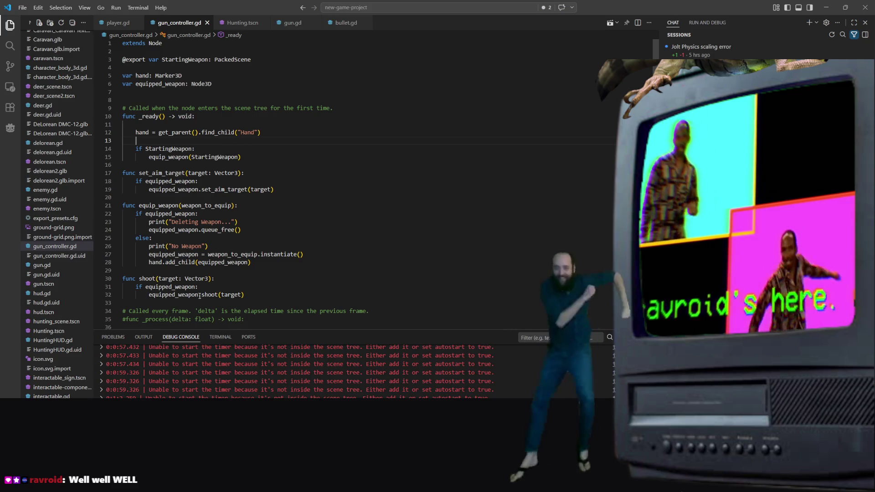
left_click(182, 75)
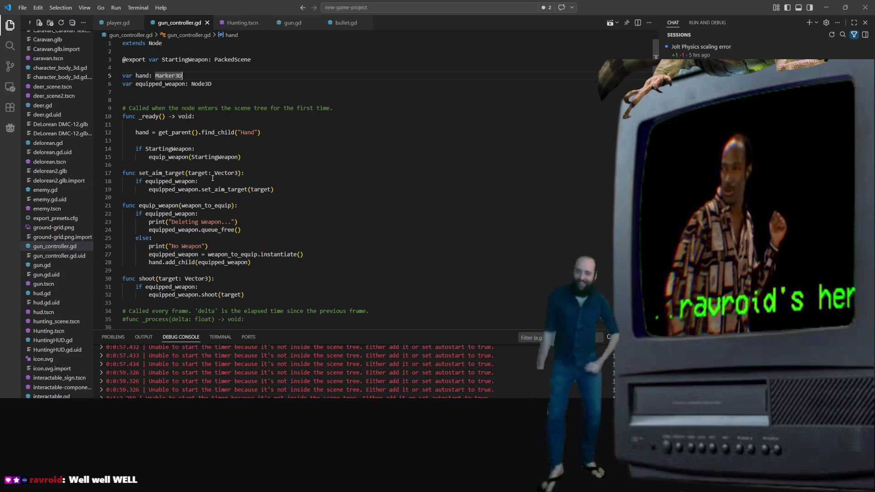
left_click(393, 245)
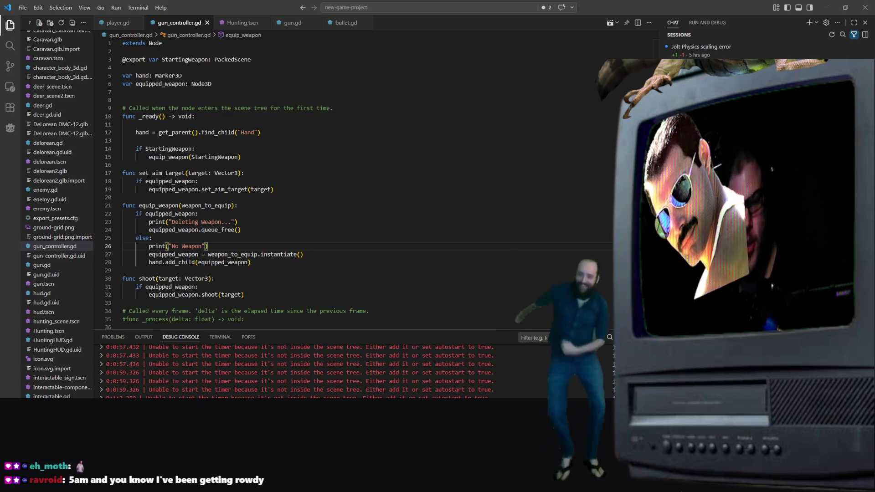
left_click(241, 157)
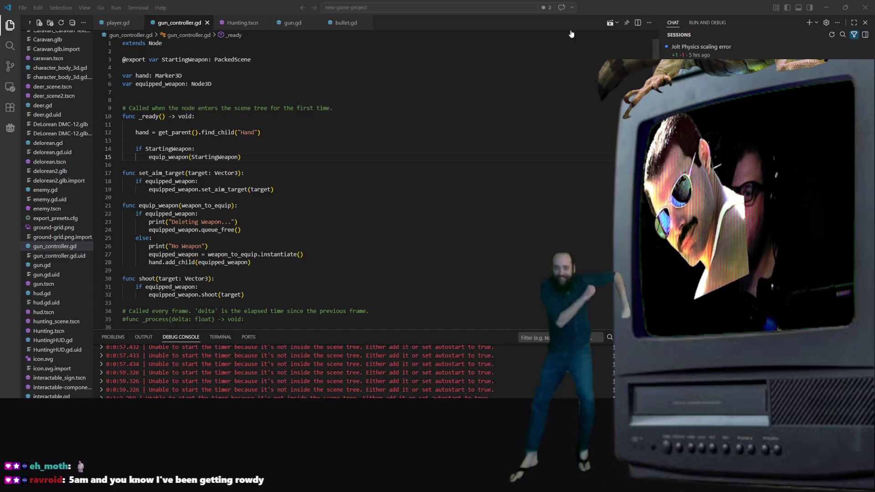
Step: Start a debug run from the Hunting.tscn tab; it breaks on the missing set_aim_target at line 19
left_click(118, 22)
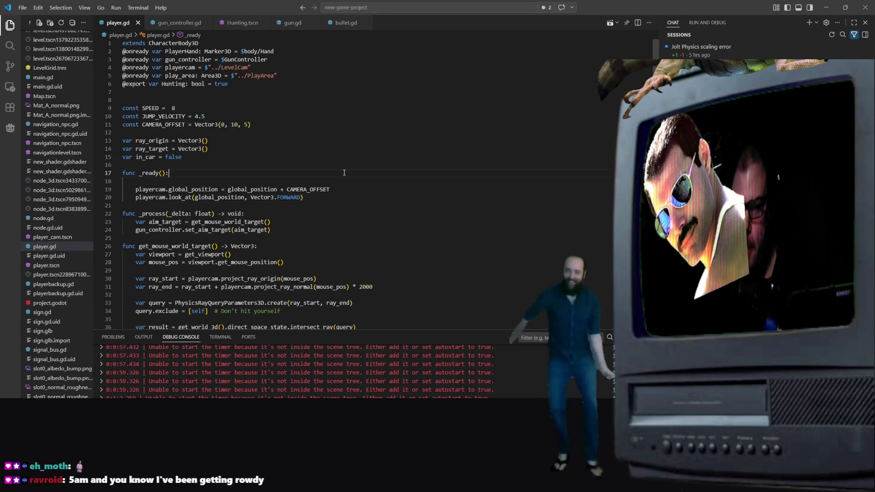
left_click(241, 23)
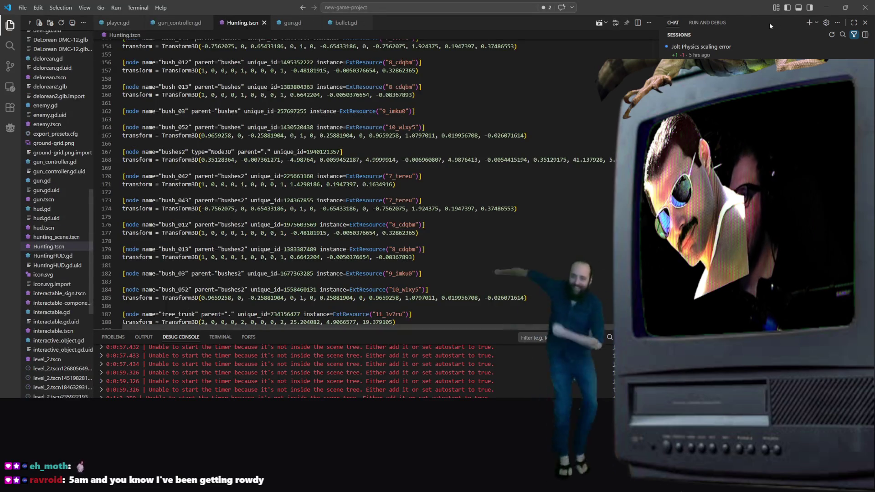
left_click(598, 23)
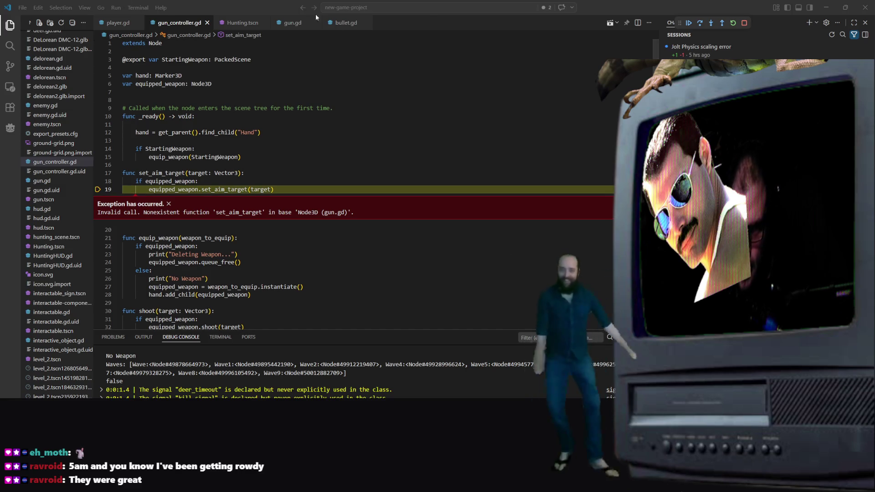
Step: Compare line 19's set_aim_target call with gun.gd's laser code, then switch to the Godot editor
left_click(247, 188)
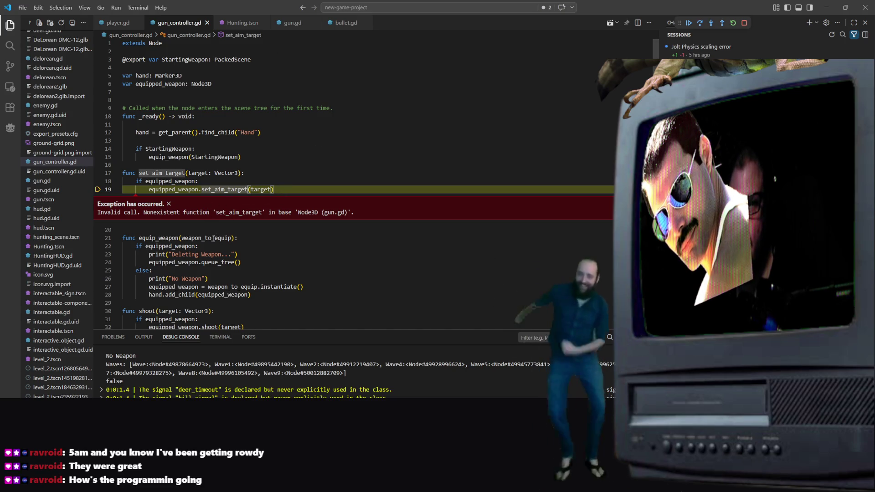
key("F12")
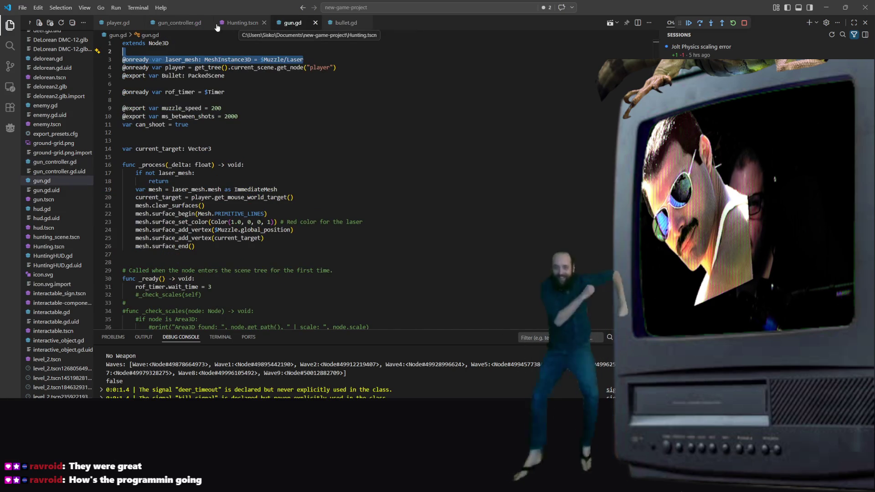
left_click(177, 23)
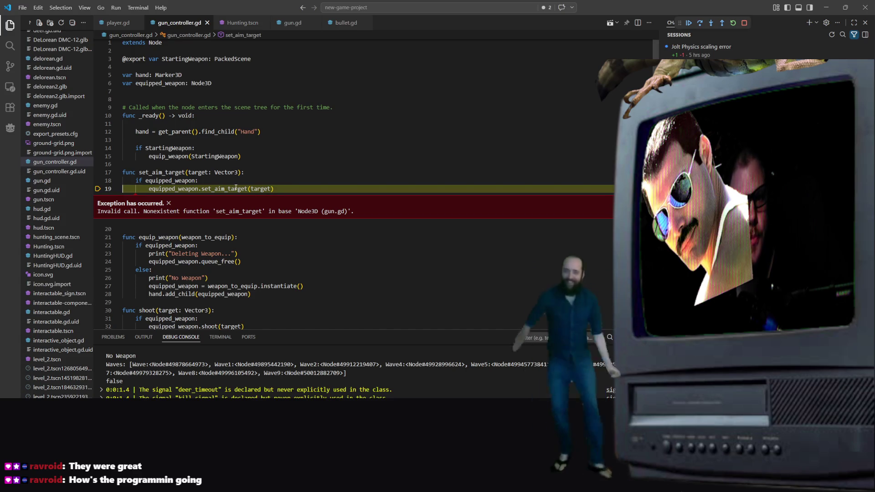
scroll(273, 160, "down", 2)
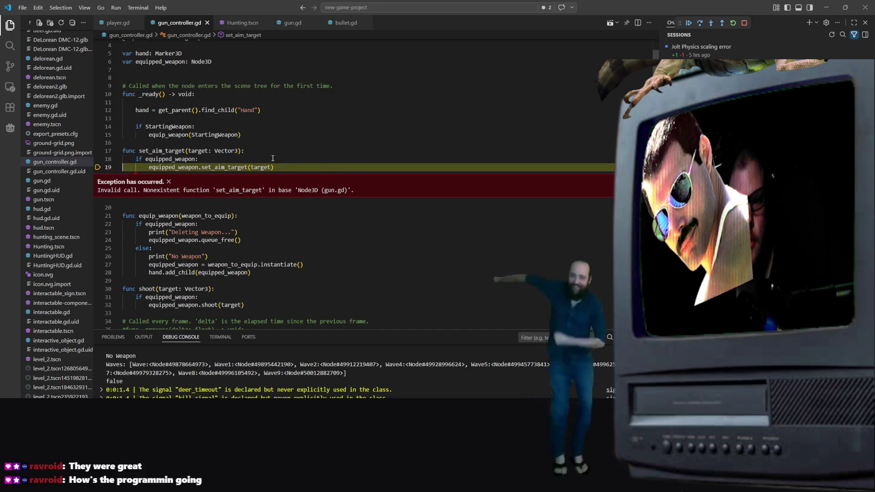
scroll(273, 161, "up", 2)
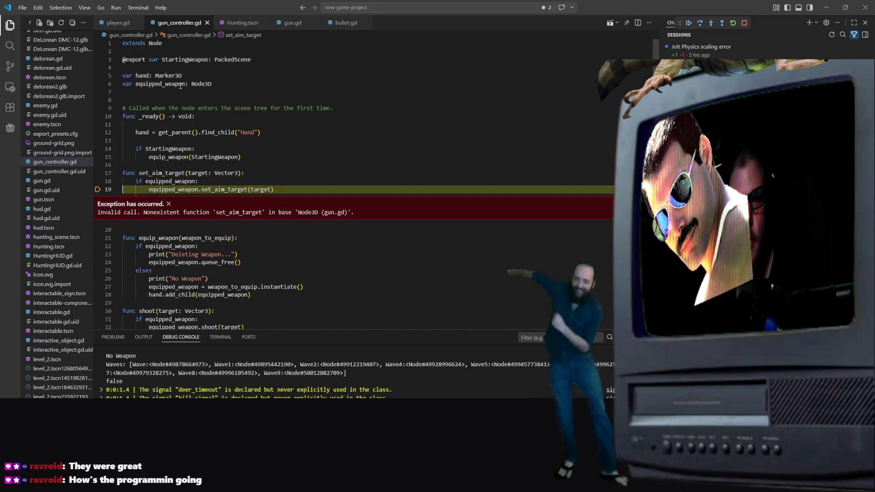
left_click(291, 22)
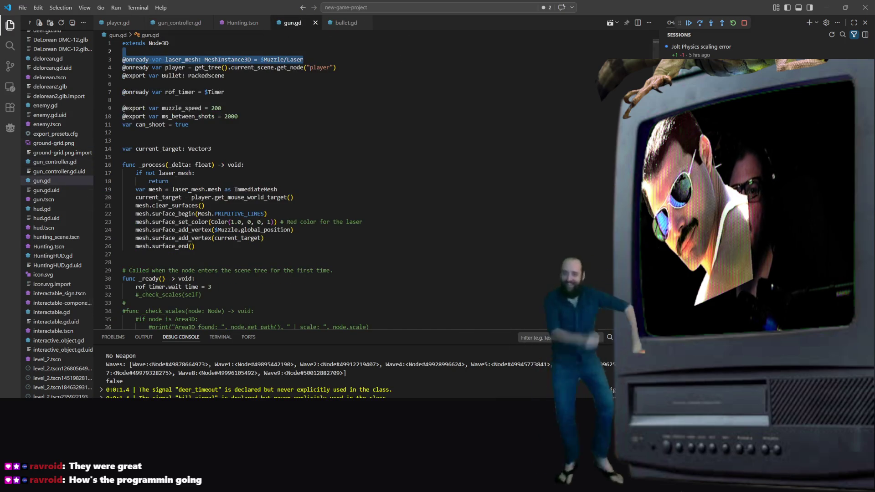
key("alt+Tab")
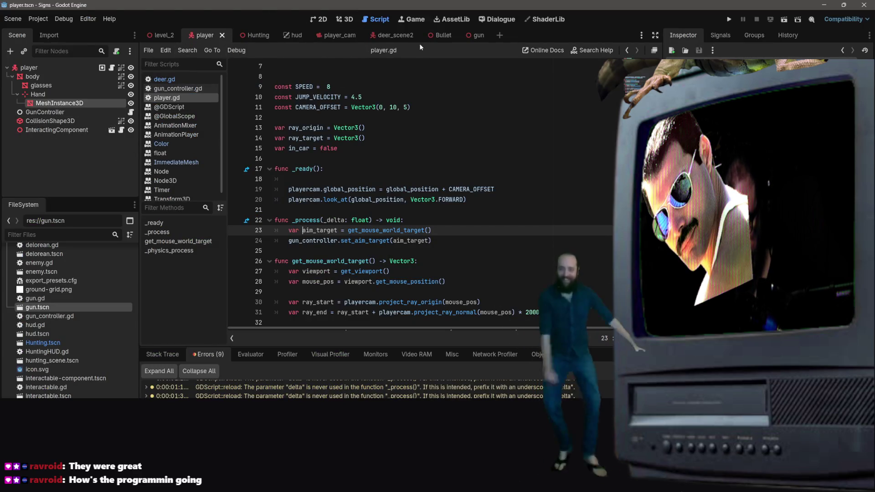
Step: Open the gun scene in Godot to inspect its GUN, Muzzle, Laser and Timer nodes
left_click(475, 35)
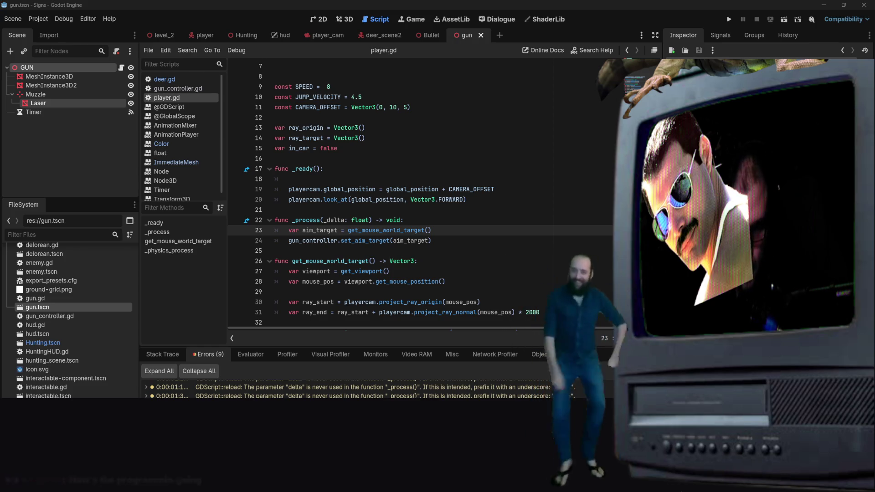
left_click(348, 154)
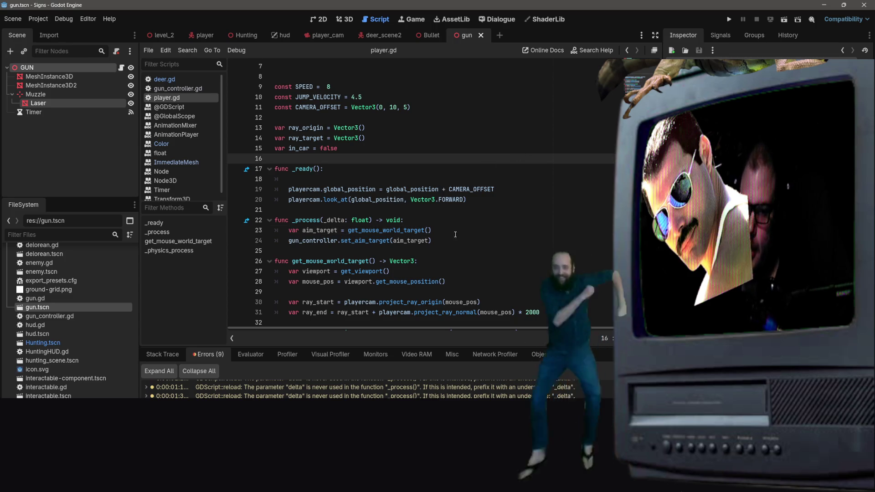
scroll(455, 235, "down", 3)
scroll(525, 133, "up", 4)
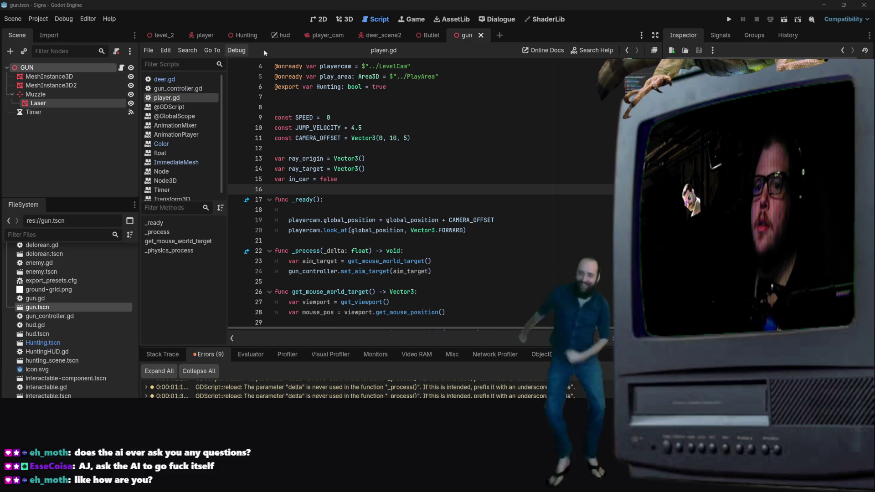
Step: In gun_controller.gd, insert '= target' into line 19's set_aim_target call
key("alt+Tab")
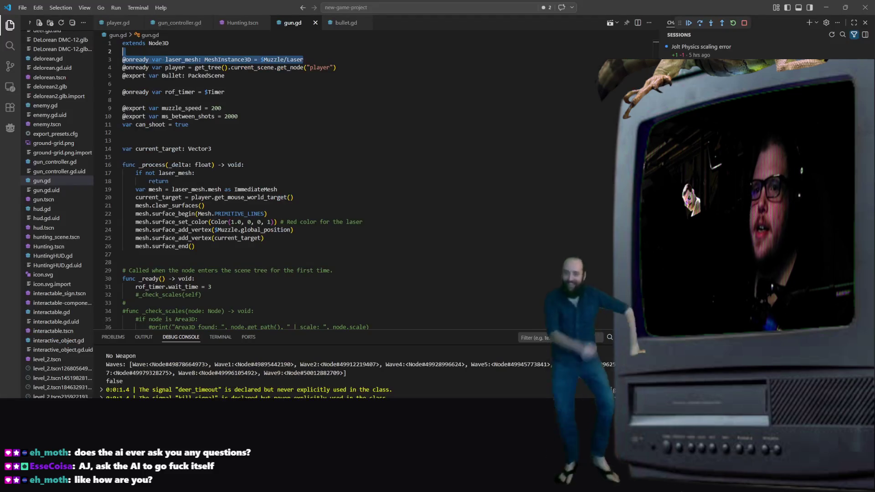
left_click(185, 26)
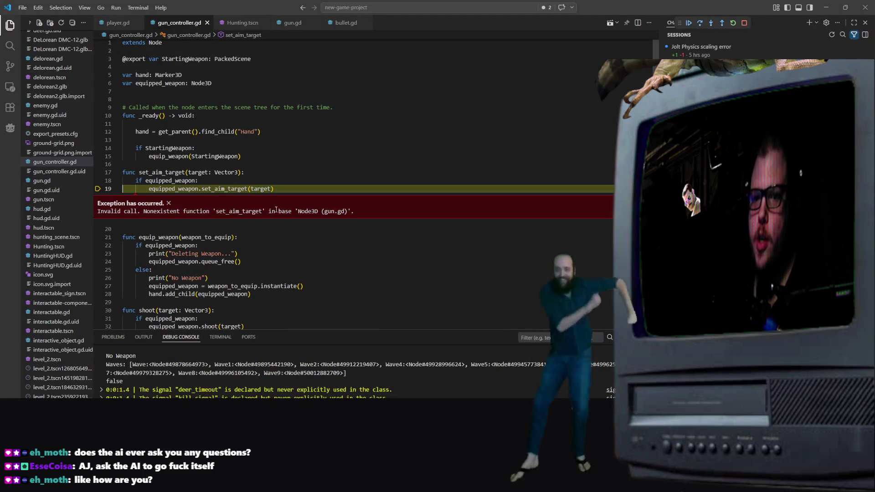
left_click(280, 181)
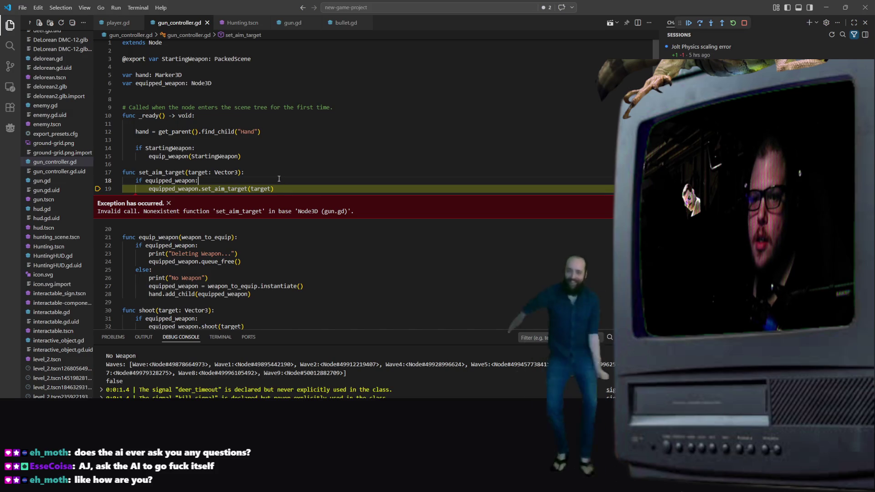
left_click(215, 188)
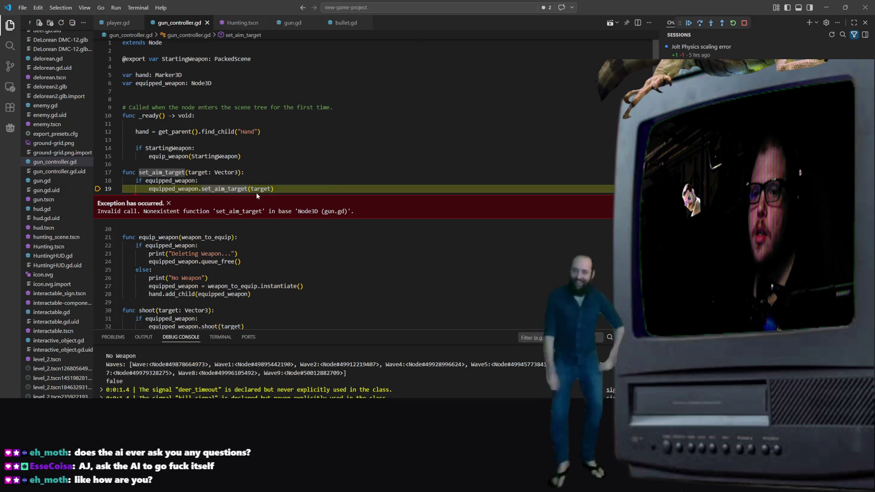
left_click(307, 195)
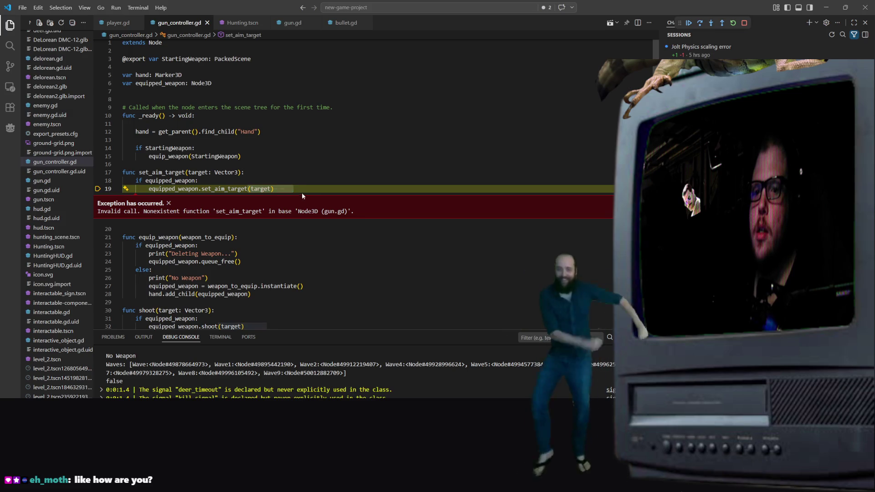
left_click(248, 189)
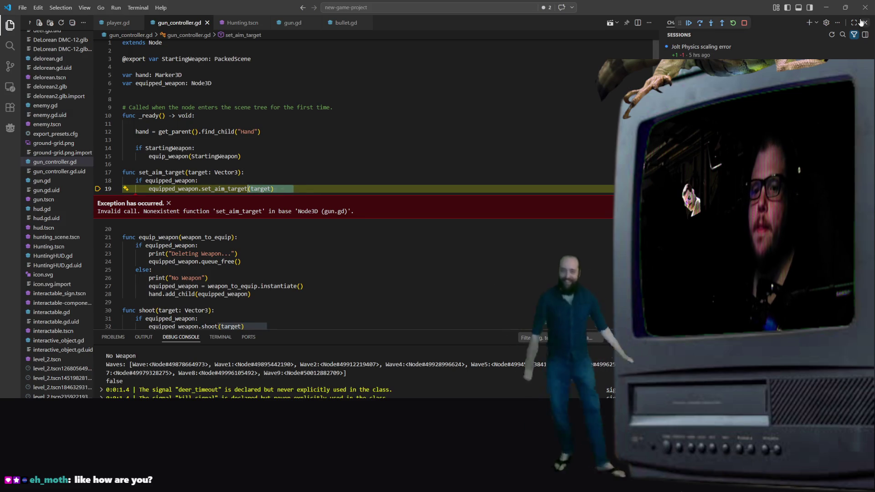
type("= target")
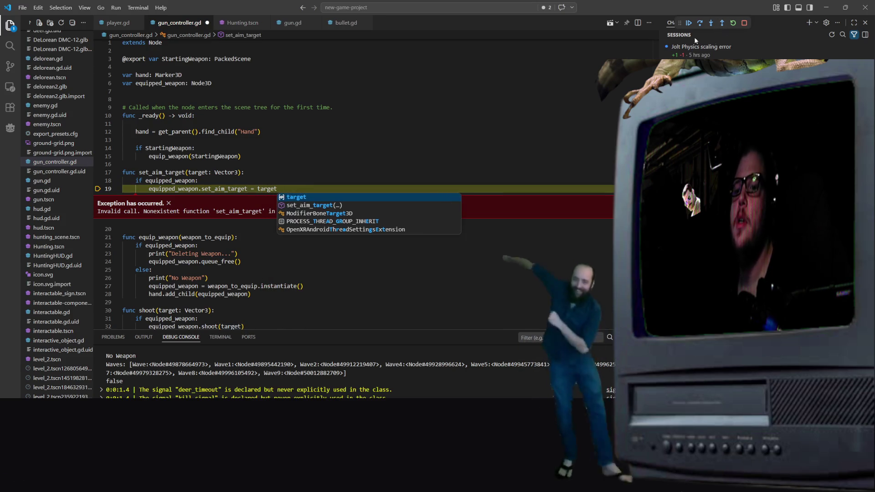
left_click(513, 77)
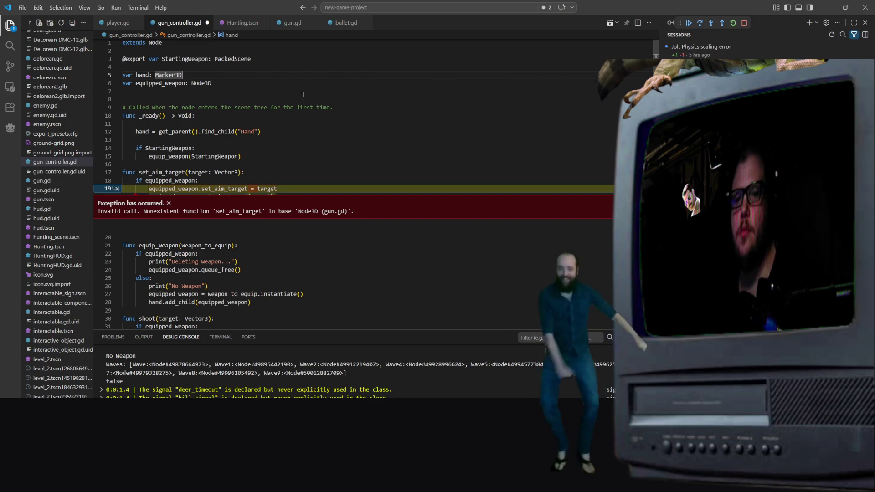
Step: Replace set_aim_target with current_target so line 19 reads equipped_weapon.current_target = target
left_click(305, 164)
scroll(302, 137, "down", 2)
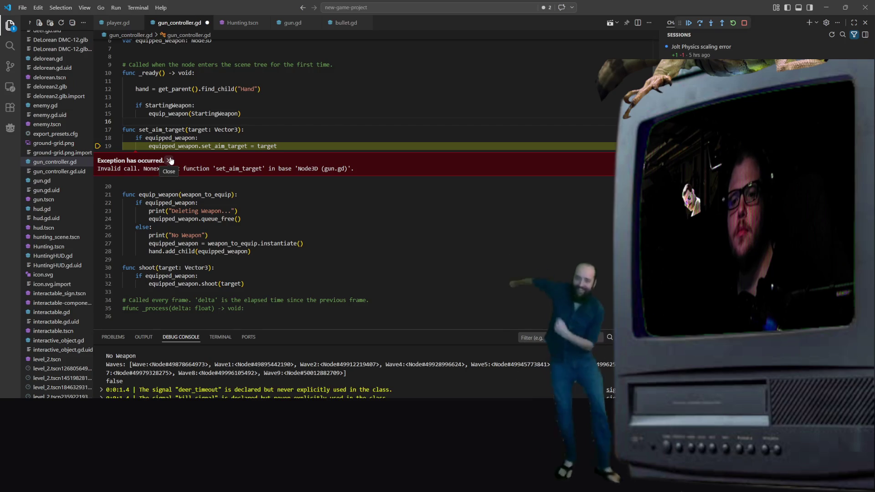
scroll(328, 136, "up", 2)
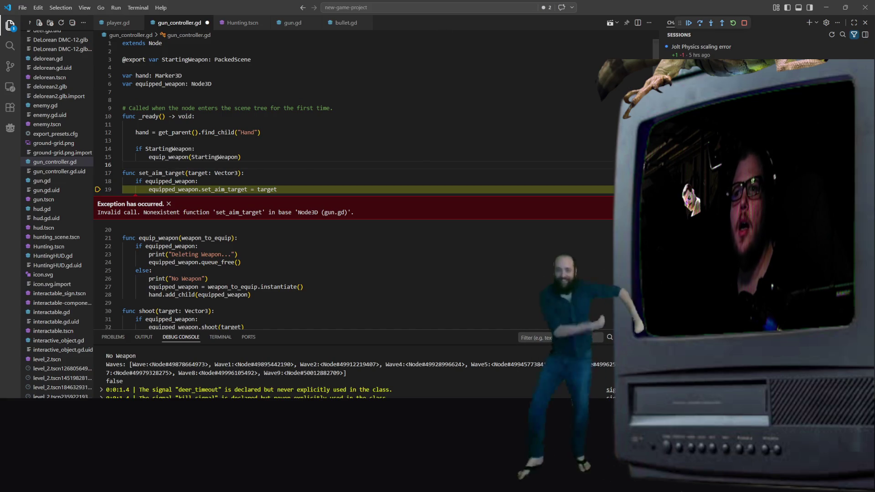
left_click(241, 189)
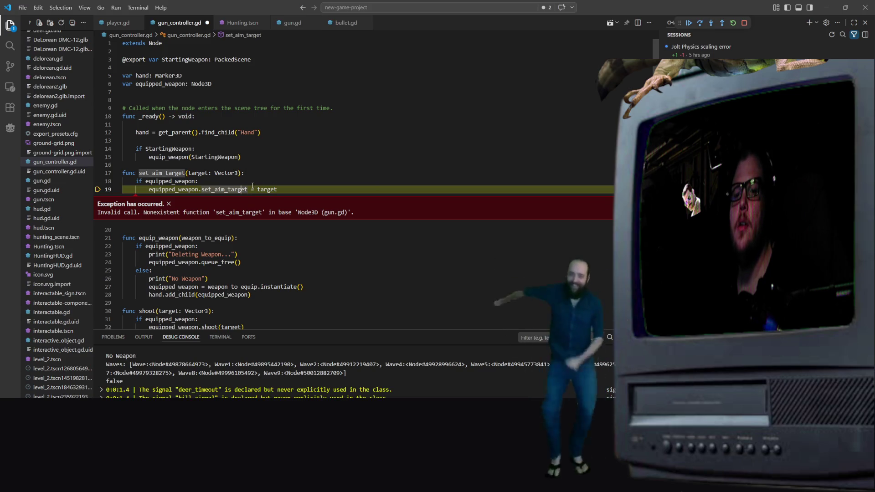
double_click(246, 190)
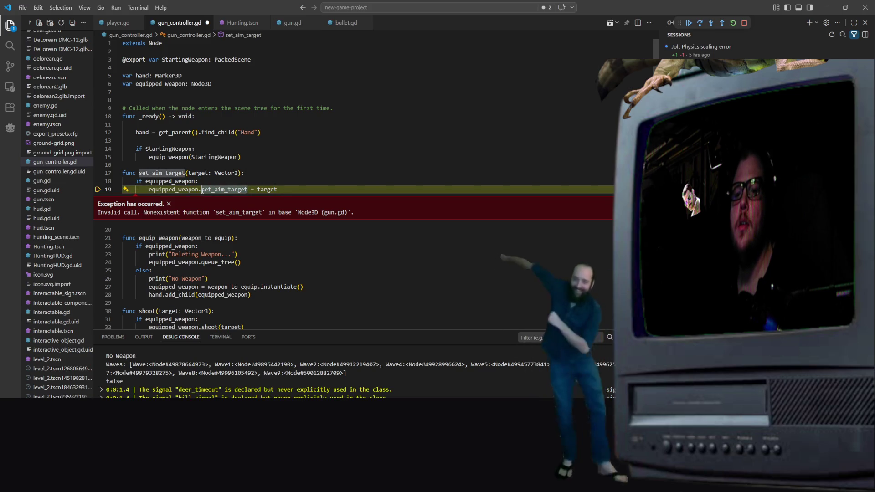
type("current")
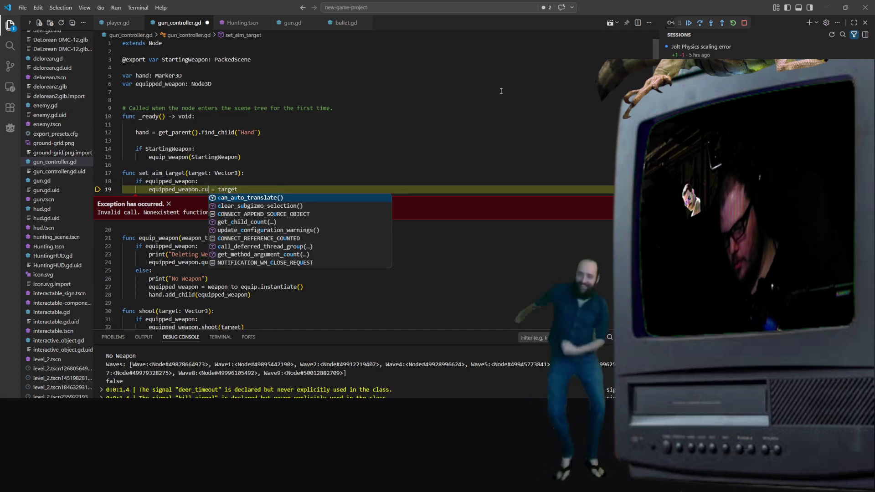
type("_targ")
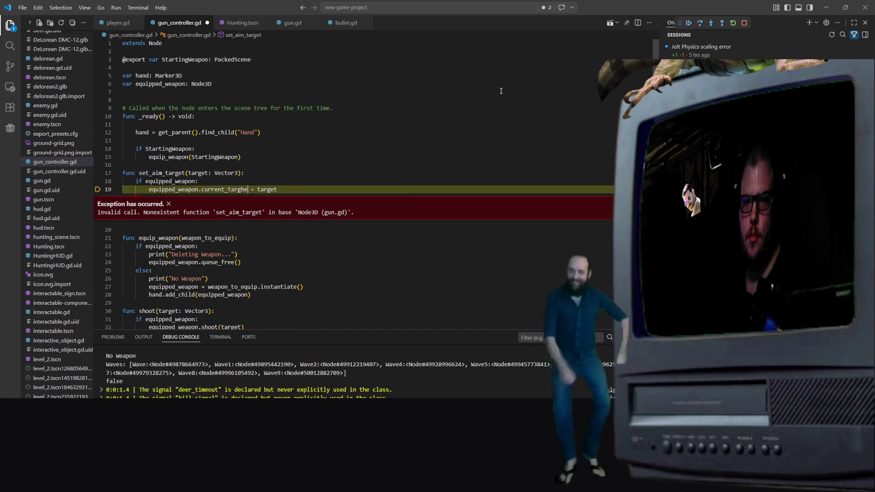
type("et")
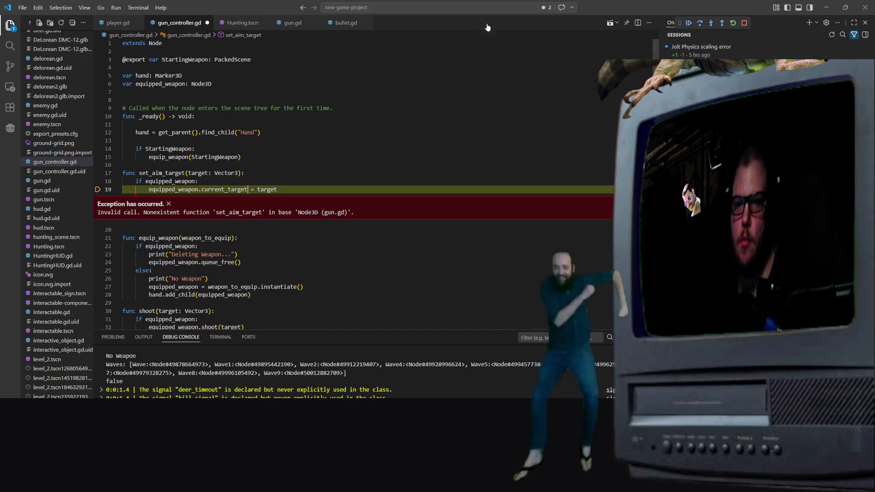
left_click(169, 75)
scroll(433, 107, "down", 2)
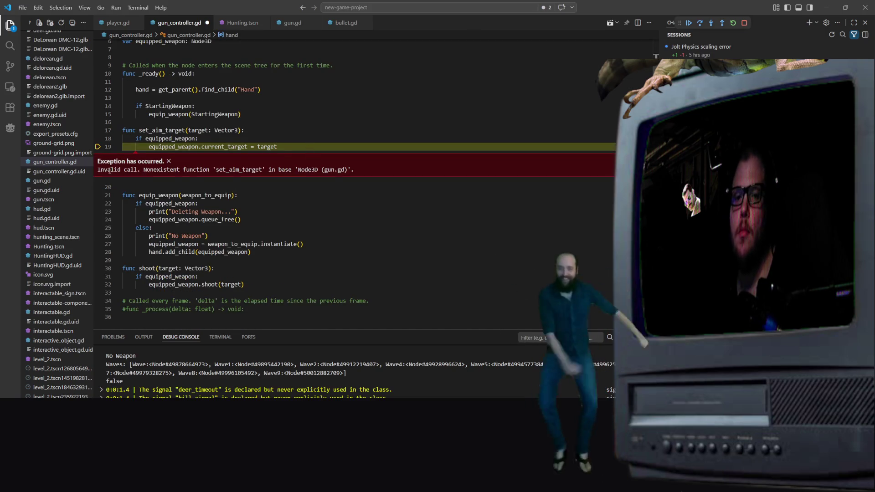
left_click(169, 161)
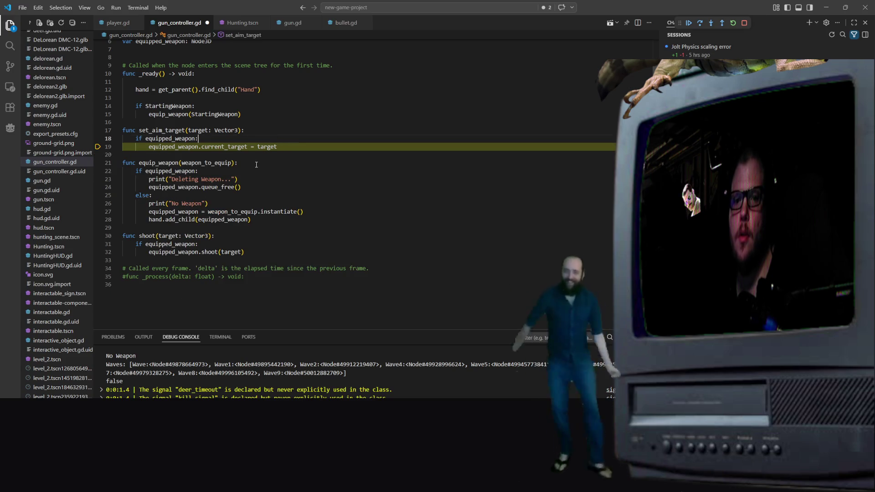
scroll(255, 165, "up", 2)
left_click(262, 87)
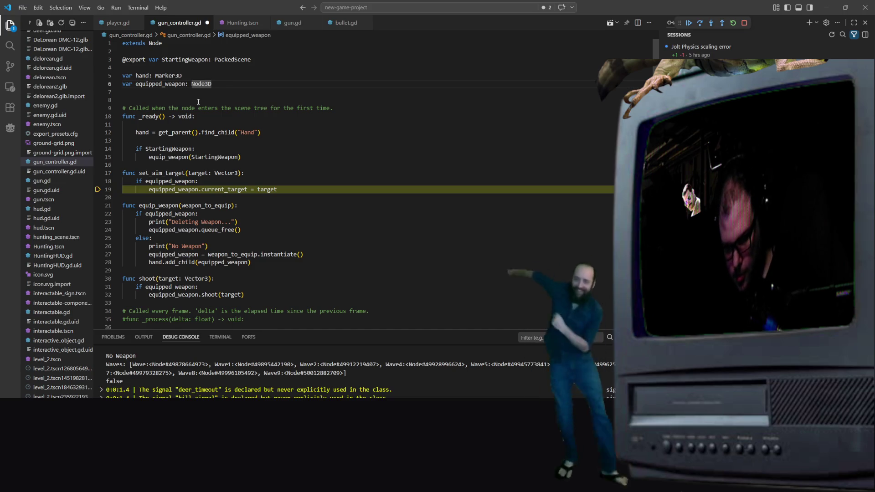
Step: Search the script for 'current' and save gun_controller.gd
key("ctrl+f")
type("current")
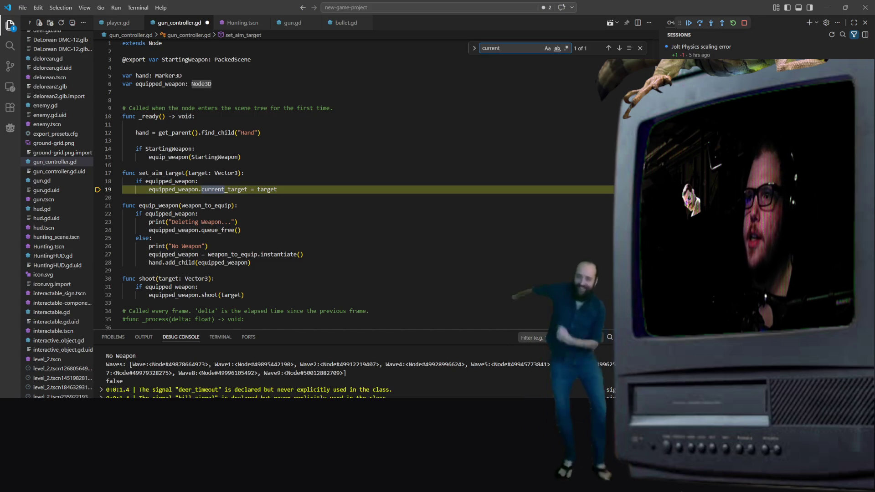
left_click(319, 108)
key("ctrl+s")
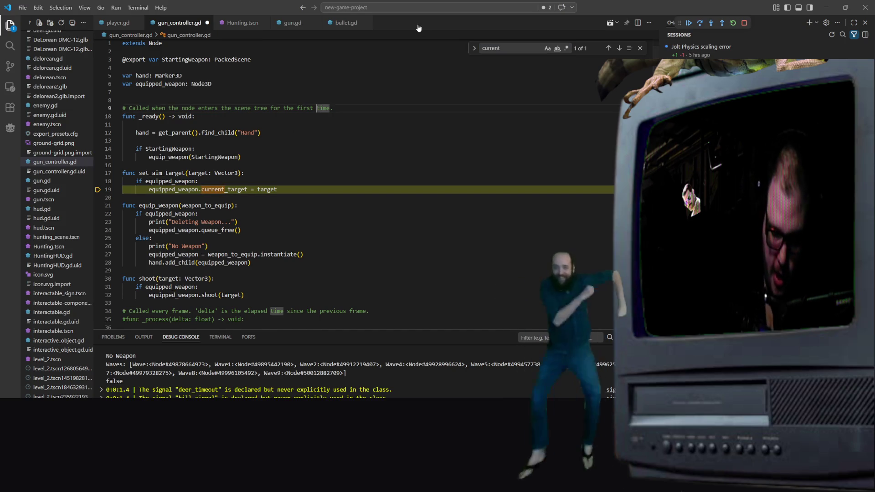
left_click(333, 173)
scroll(334, 186, "up", 1)
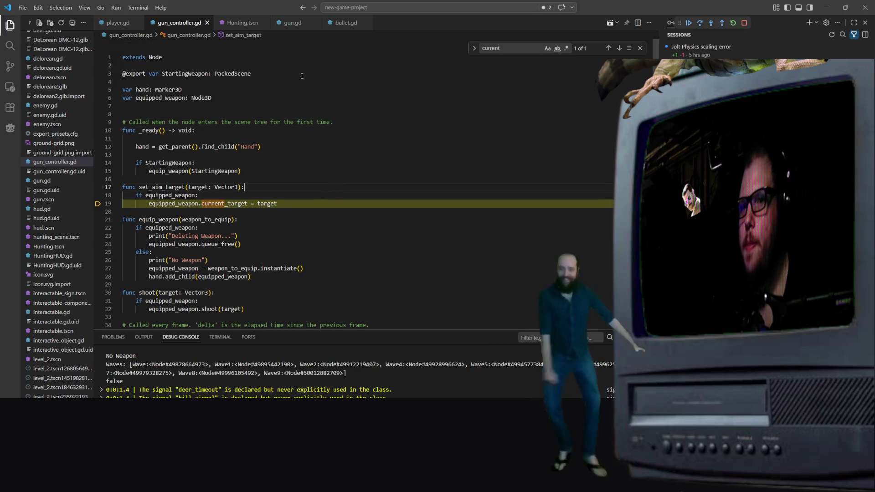
Step: Review current_target's Vector3 declaration and usages in gun.gd, then return to set_aim_target
left_click(287, 22)
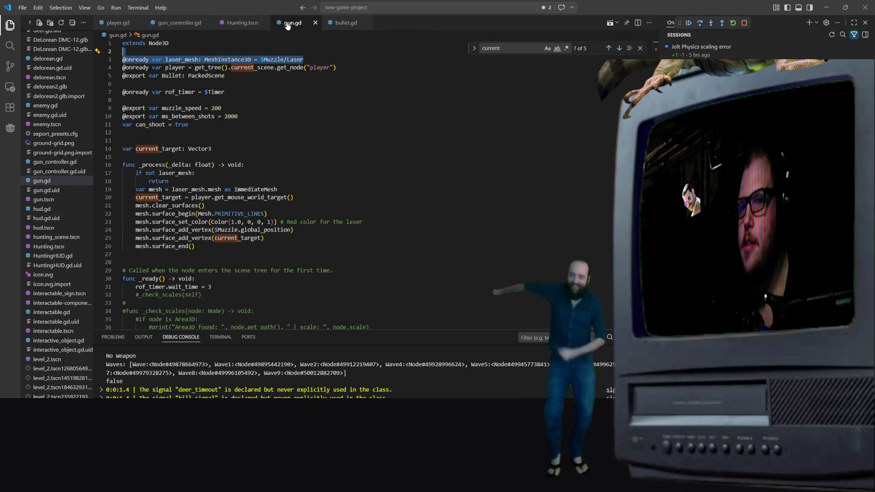
left_click(283, 145)
scroll(246, 255, "down", 5)
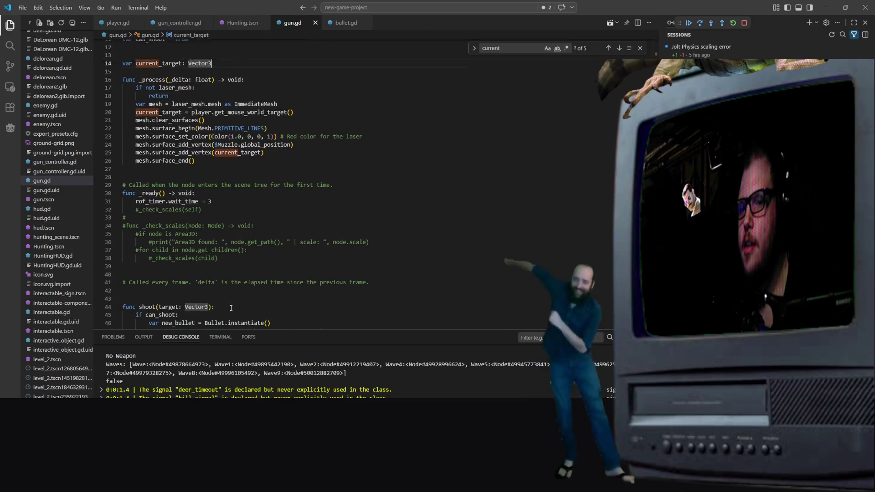
scroll(227, 292, "down", 6)
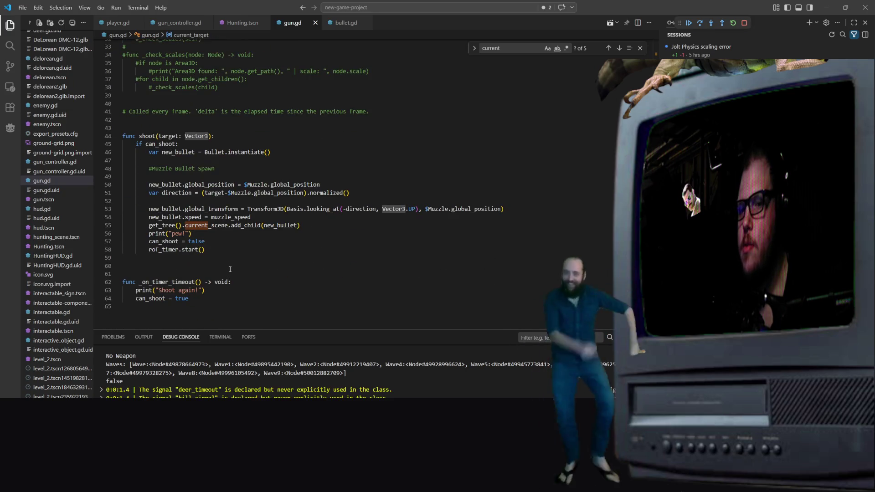
scroll(229, 269, "up", 4)
scroll(229, 268, "up", 4)
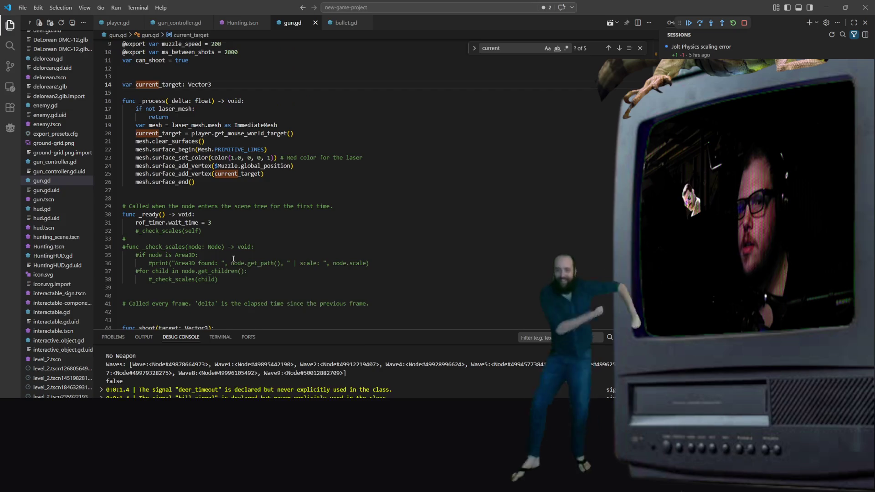
right_click(234, 254)
key("Escape")
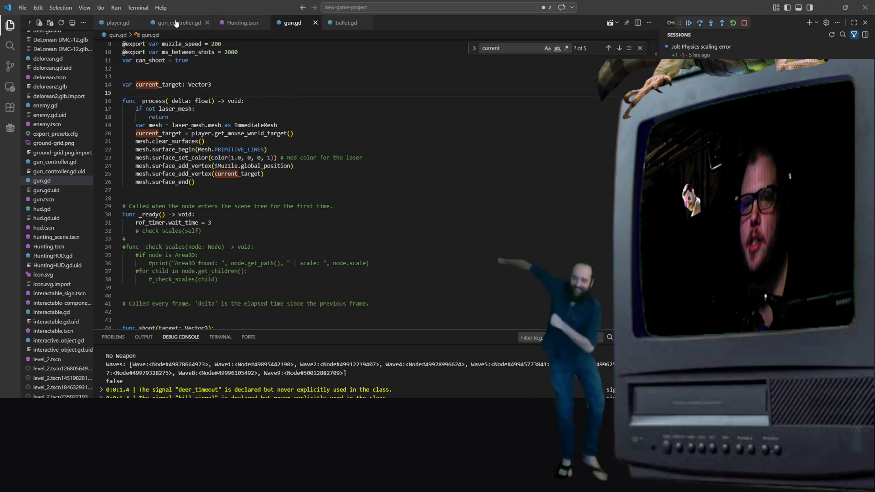
right_click(353, 123)
left_click(356, 177)
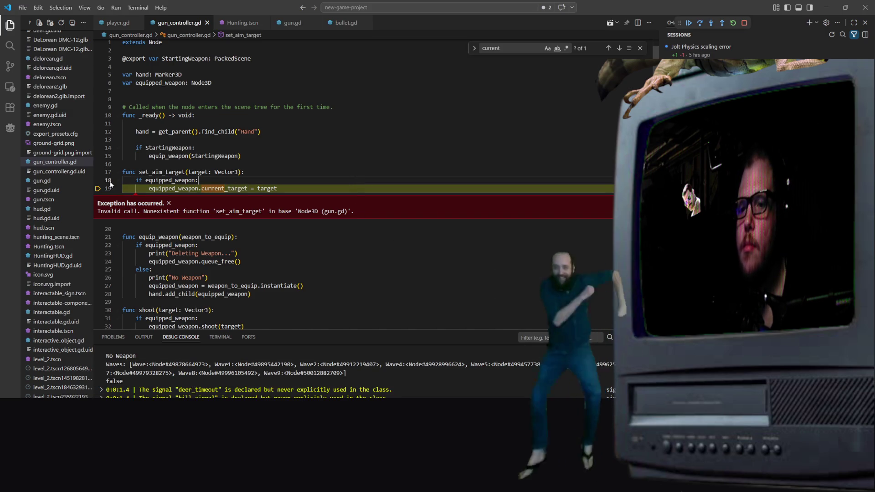
Step: Dismiss the exception and look over the current_target assignment on line 19
left_click(168, 203)
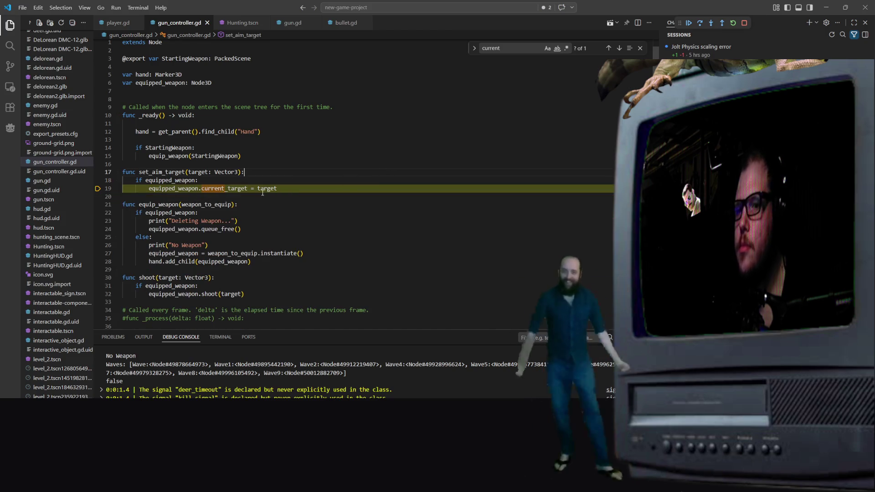
left_click(246, 188)
left_click(312, 187)
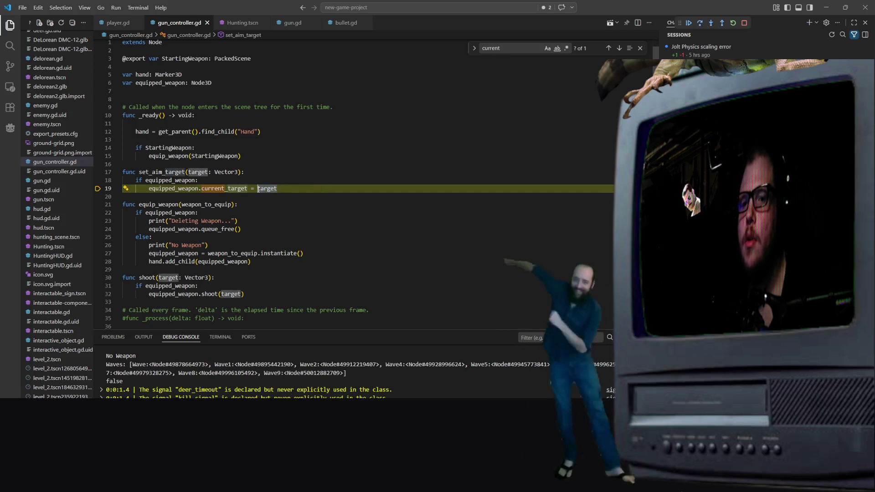
left_click(169, 164)
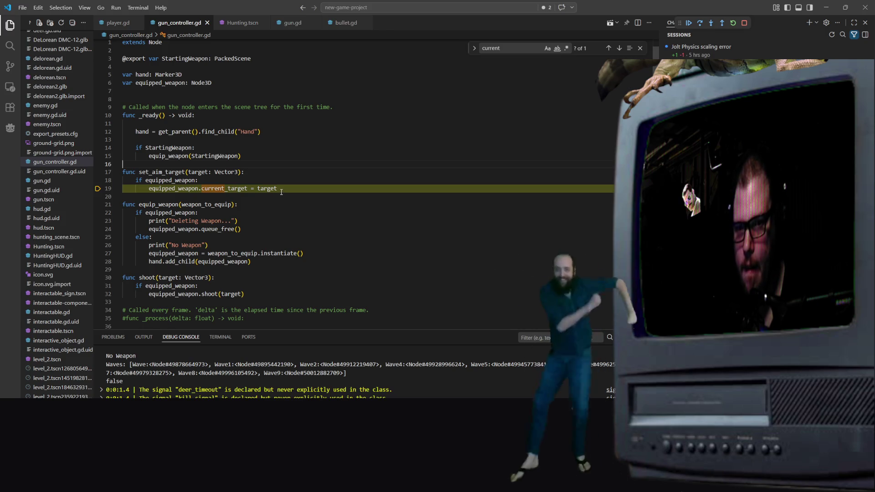
left_click(287, 172)
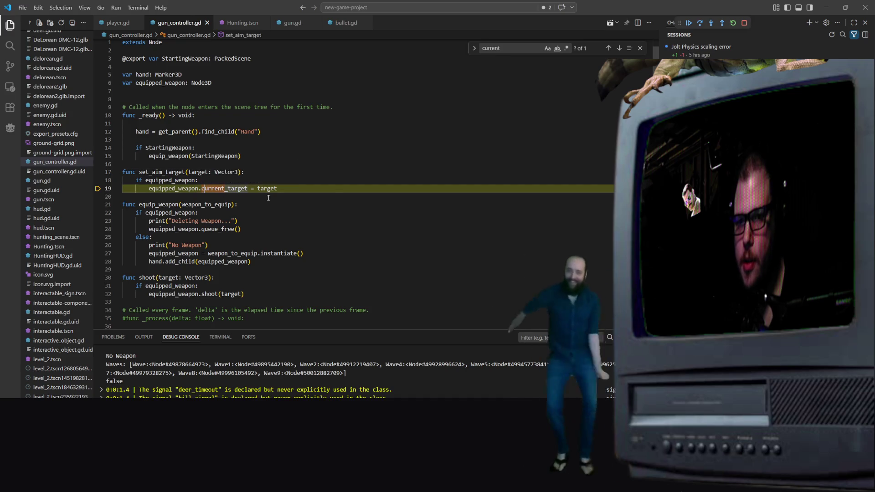
left_click(338, 196)
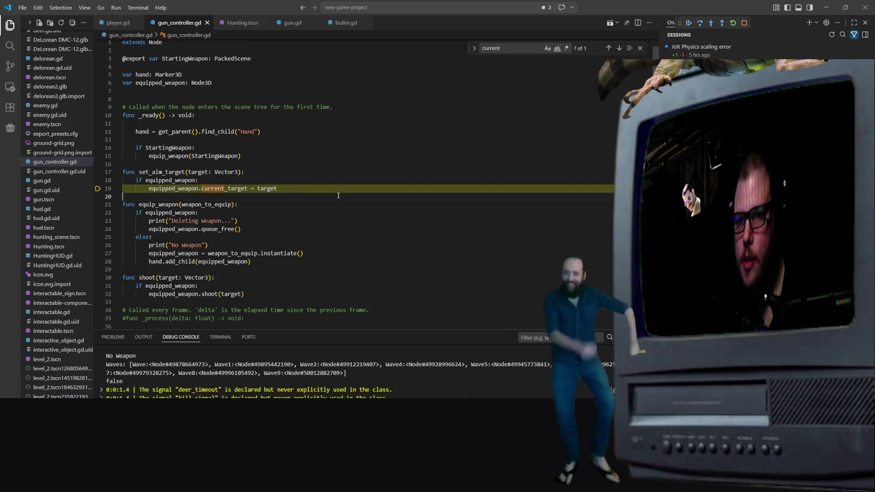
Step: Check gun.gd and player.gd, return to gun_controller.gd, dismiss the exception and select ' = target'
left_click(294, 23)
scroll(256, 135, "up", 3)
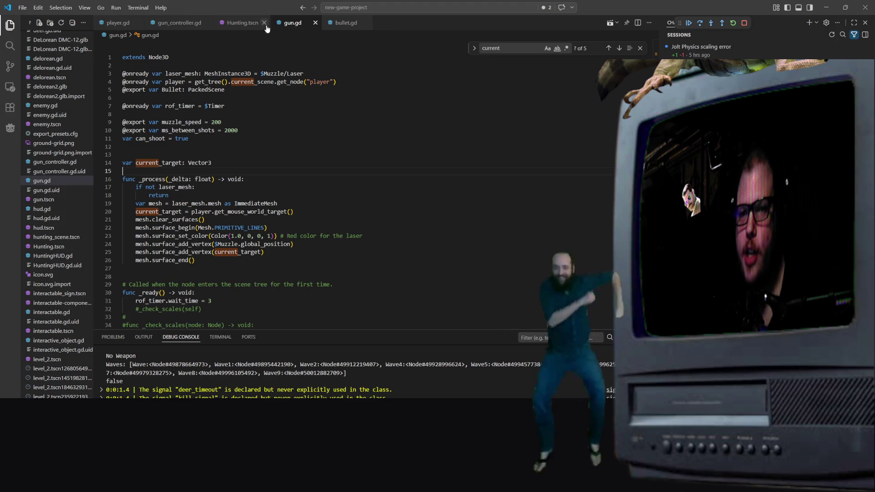
left_click(120, 23)
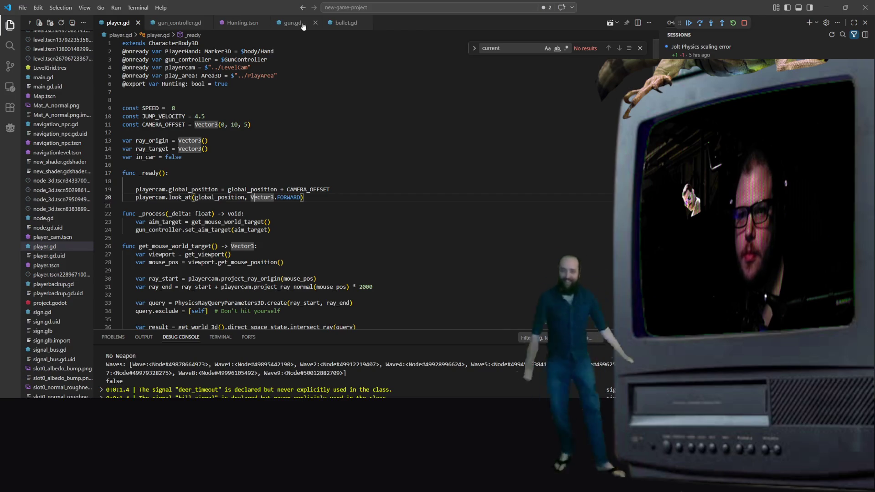
key("ctrl+Tab")
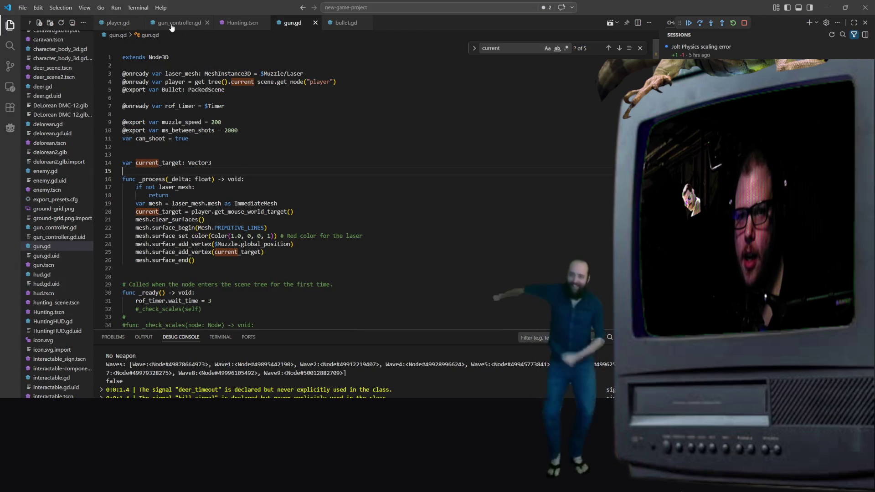
left_click(170, 25)
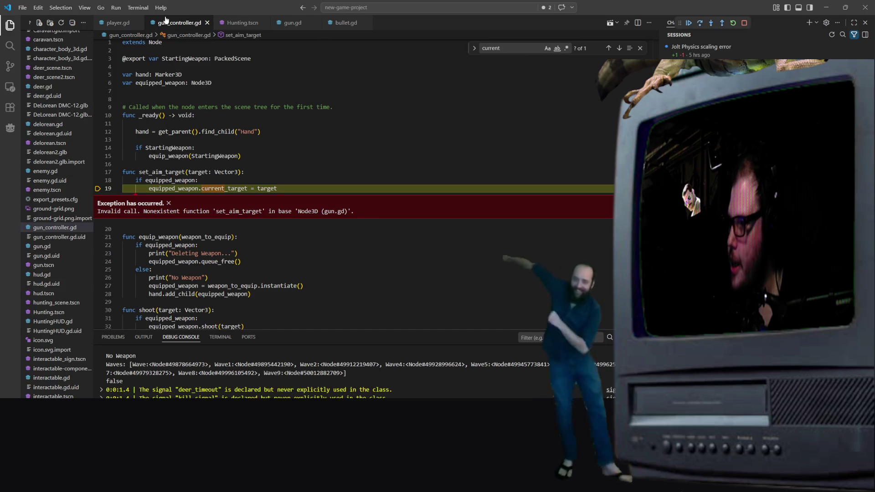
left_click(314, 237)
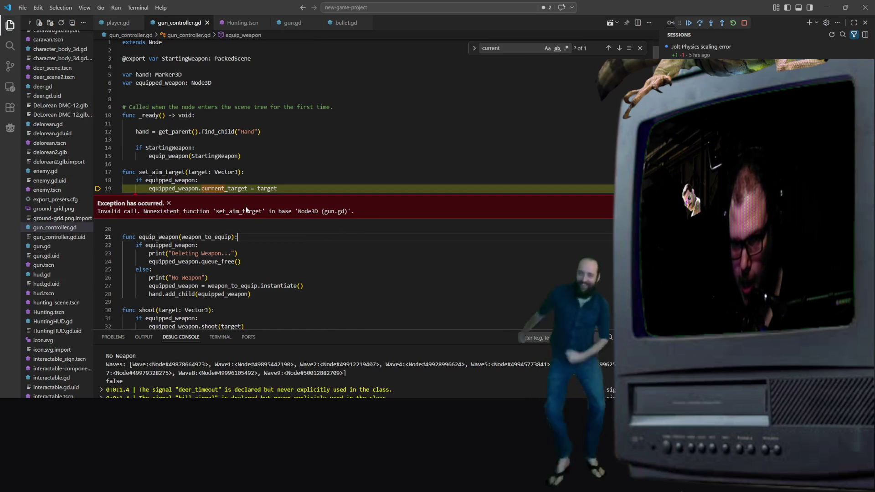
left_click(168, 203)
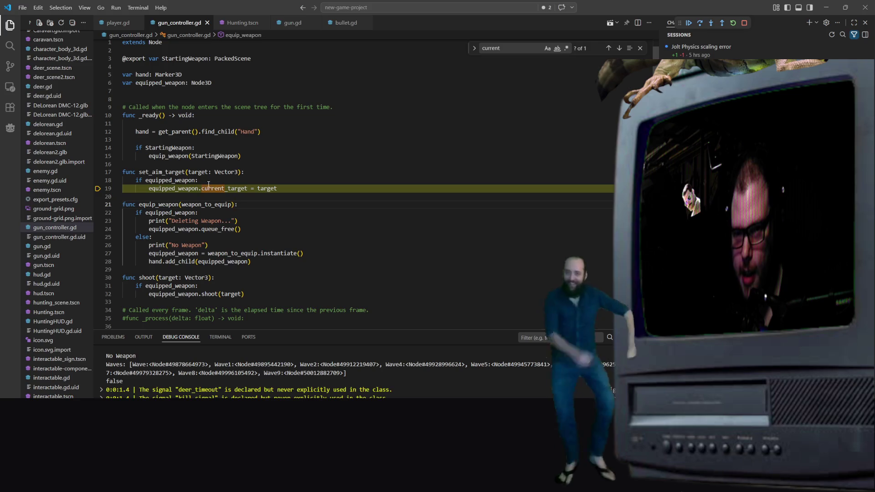
mouse_move(247, 188)
left_mouse_down()
mouse_move(151, 181)
mouse_move(440, 187)
left_mouse_up()
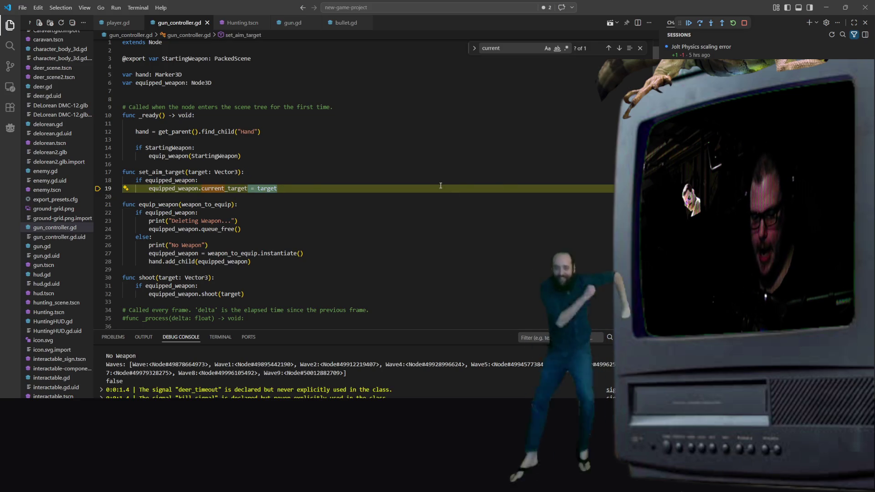
Step: Replace ' = target' so line 19 reads equipped_weapon.current_target(target)
key("BackSpace")
type("(target)")
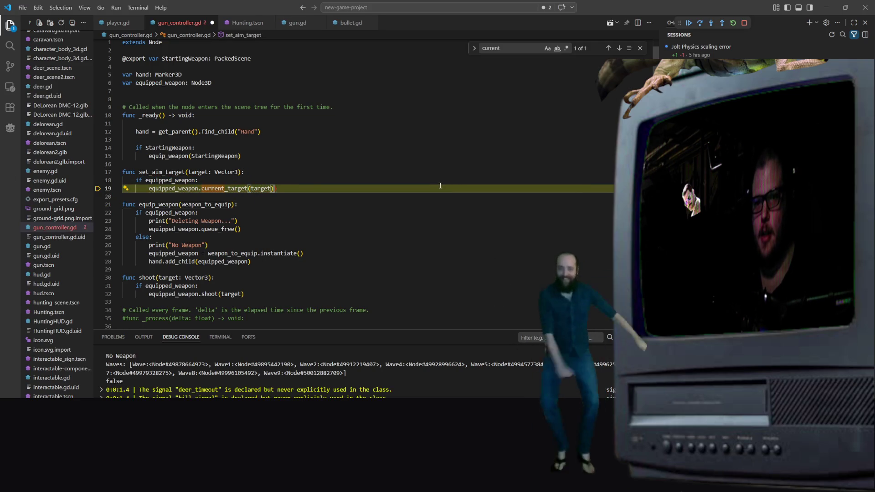
left_click(242, 228)
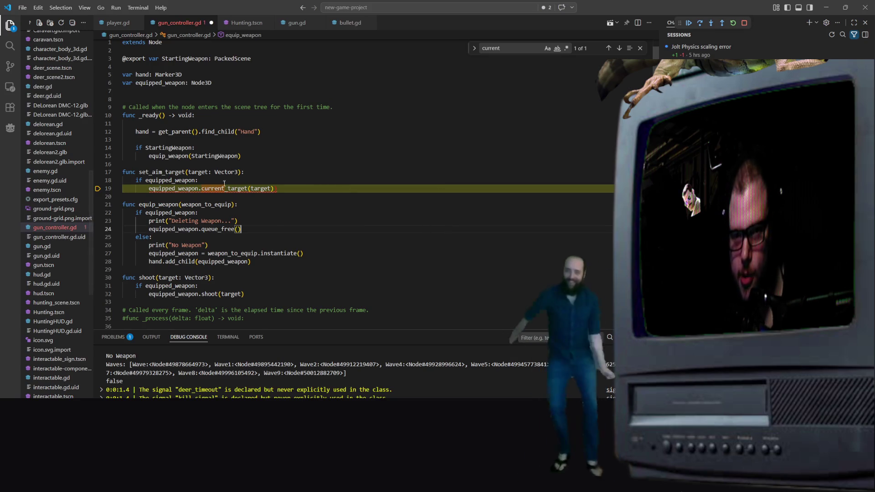
left_click(275, 189)
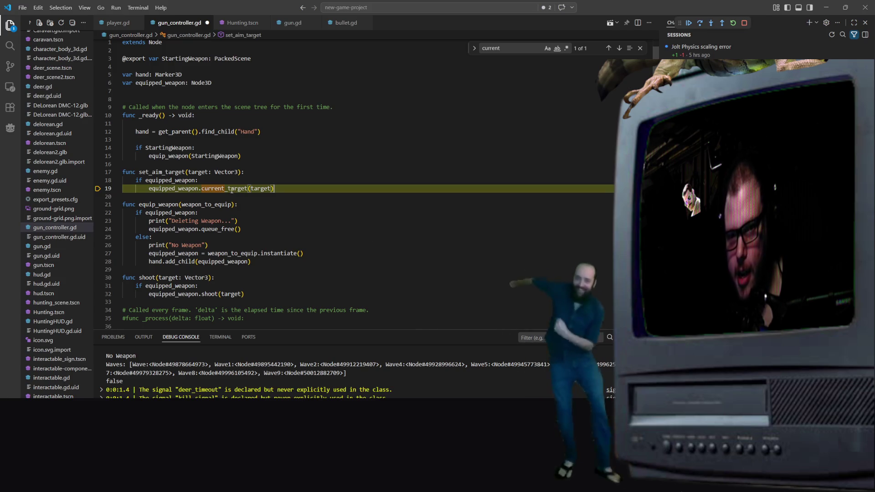
mouse_move(229, 188)
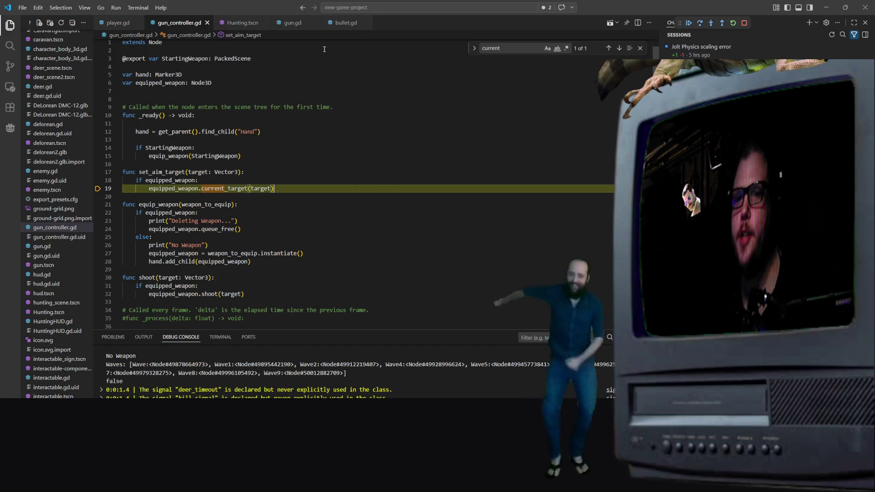
Step: Rerun the game from Hunting.tscn, hit the nonexistent current_target error, and open gun.gd
left_click(232, 23)
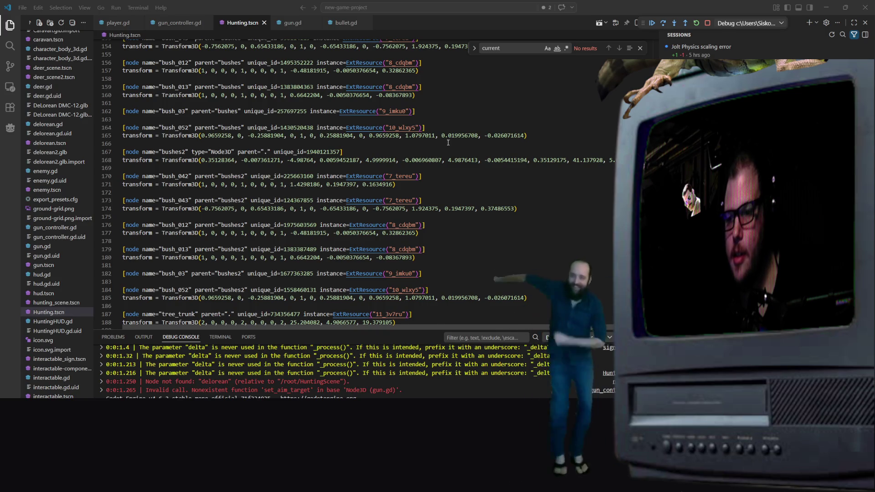
scroll(448, 143, "up", 1)
left_click(615, 27)
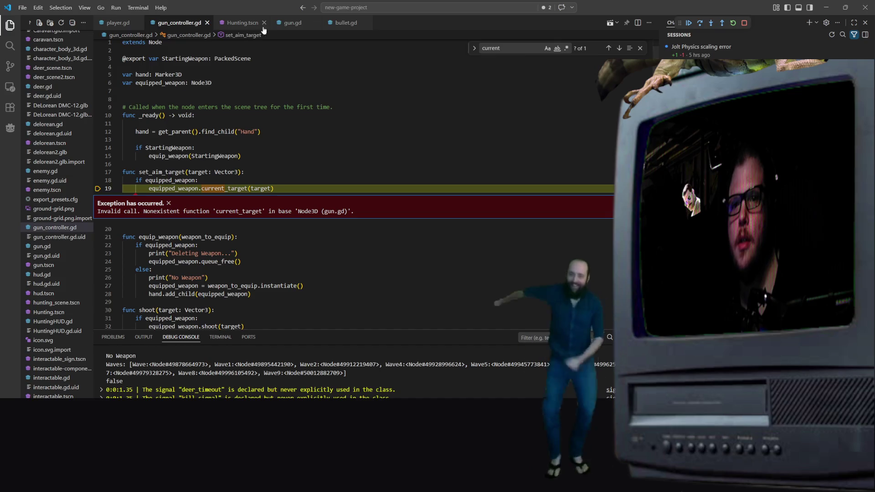
left_click(292, 27)
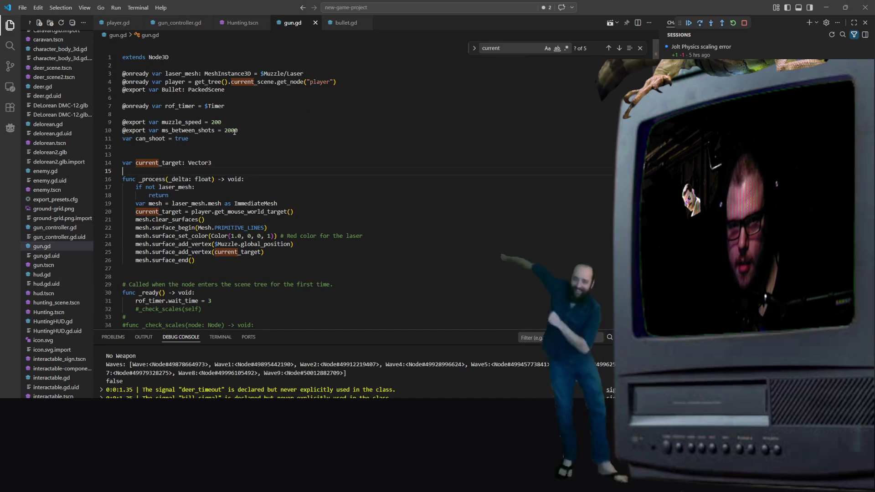
left_click(178, 163)
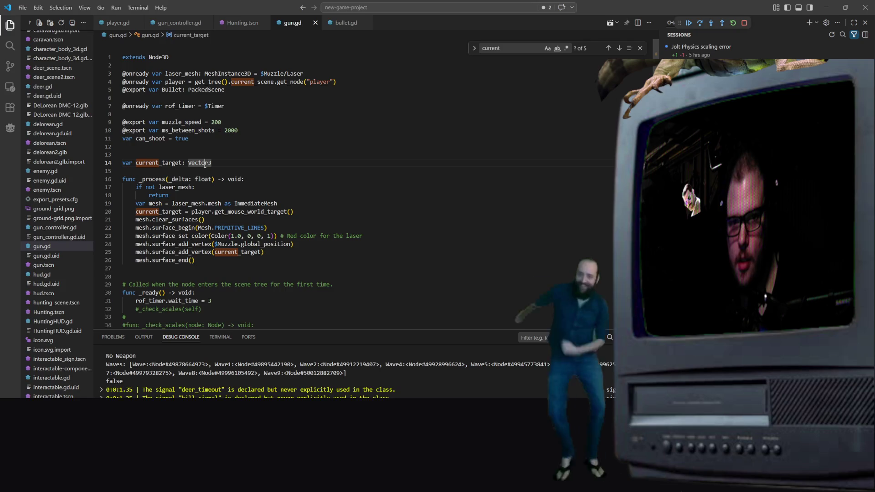
left_click(185, 162)
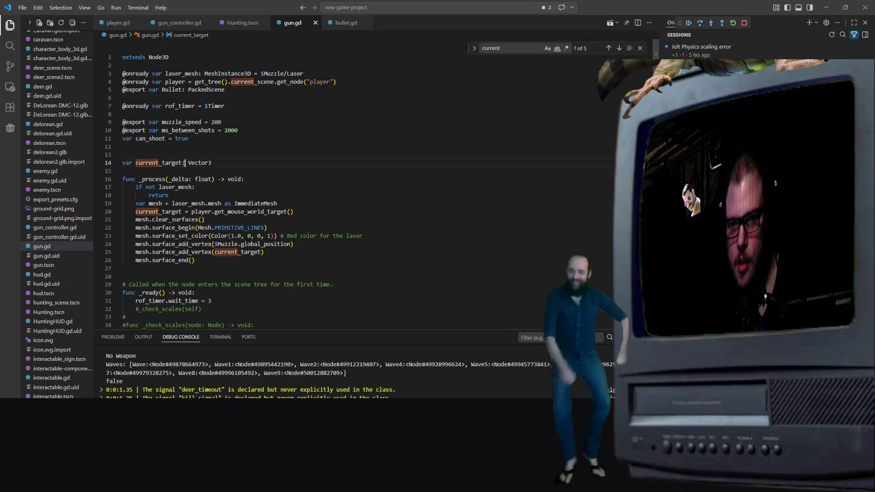
left_click(217, 162)
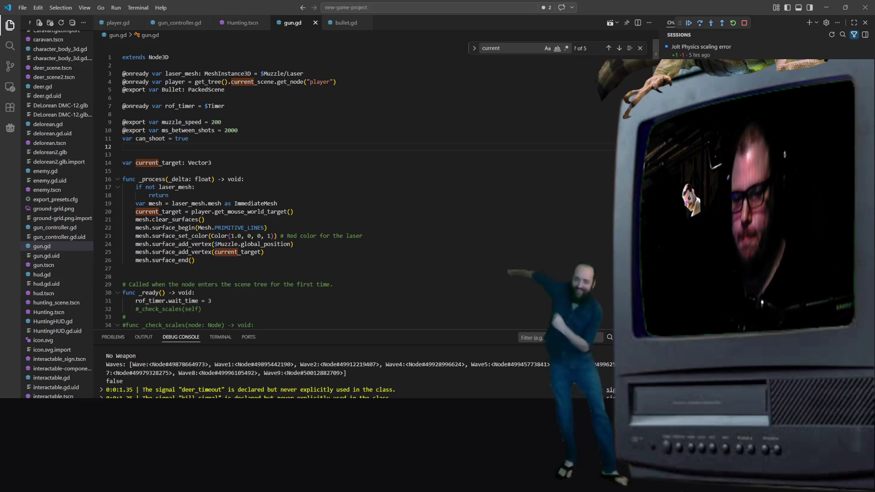
left_click(151, 154)
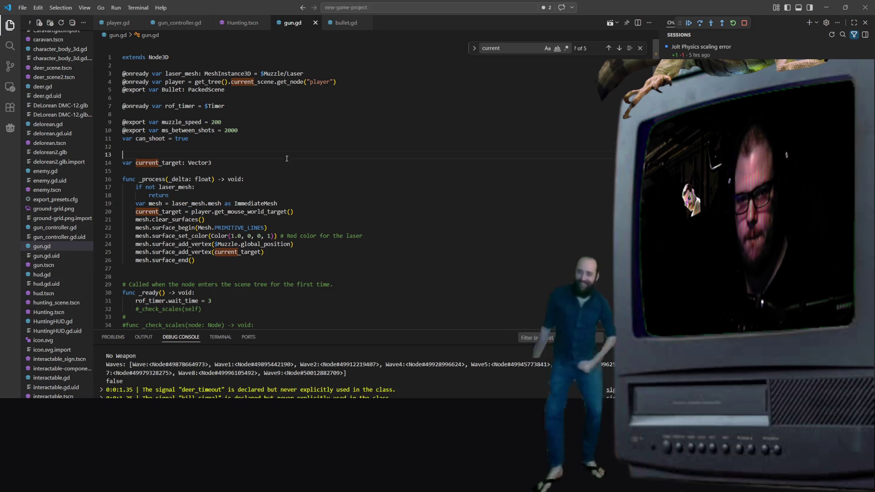
scroll(245, 215, "down", 2)
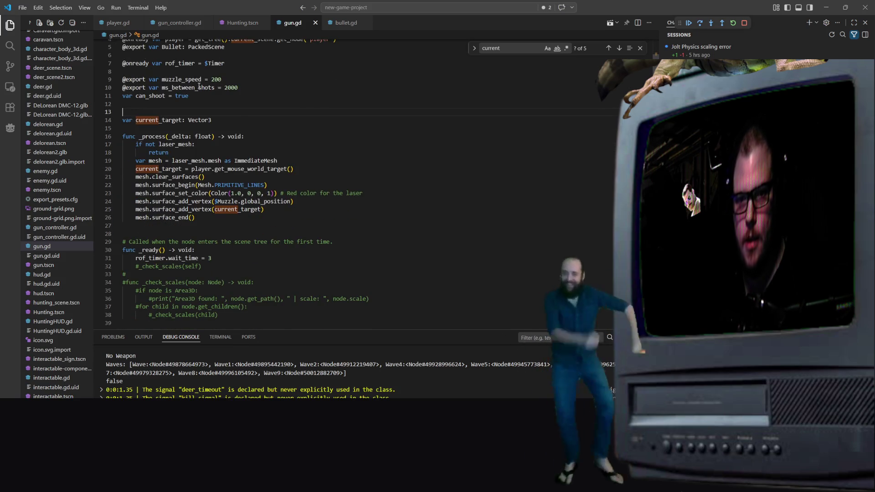
scroll(234, 141, "up", 1)
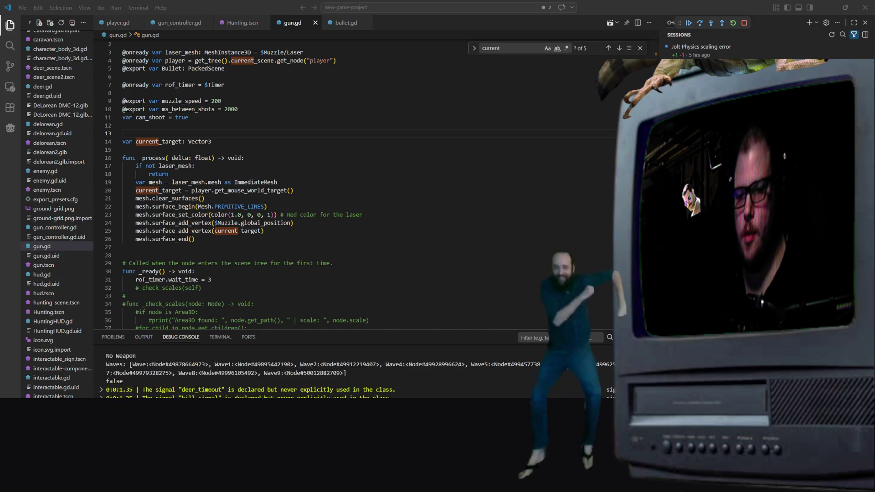
right_click(387, 360)
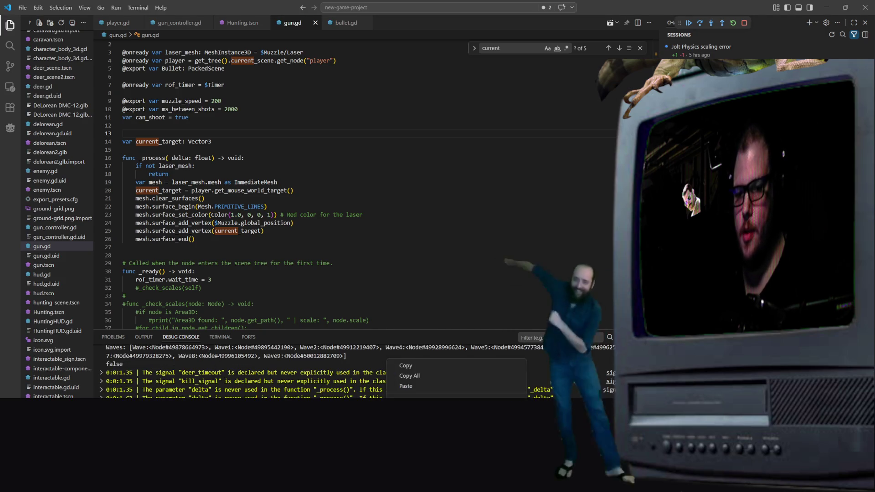
left_click(406, 366)
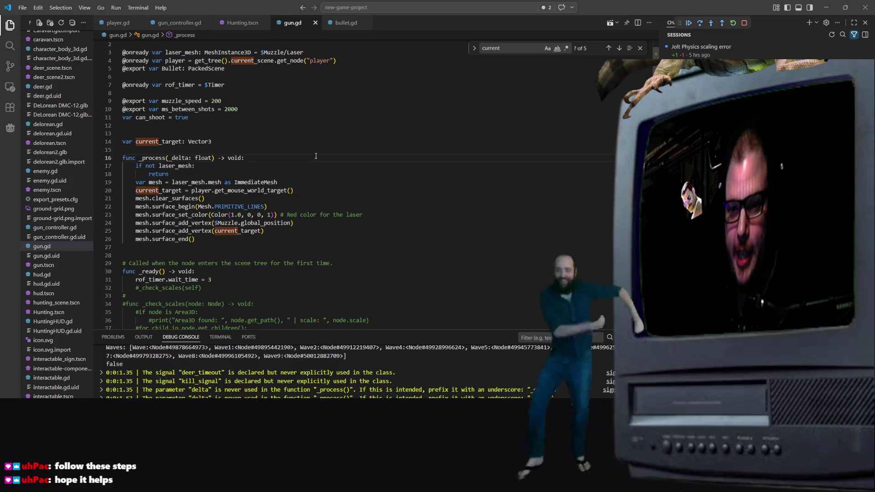
Step: Move down gun.gd toward _process, then bring the Firefox video window to the front
key("Down")
key("Down")
scroll(317, 203, "down", 3)
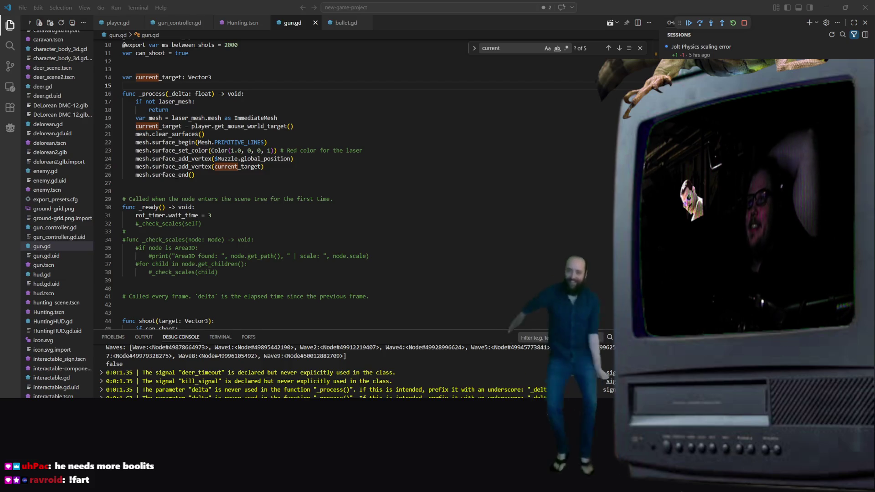
key("alt+Tab")
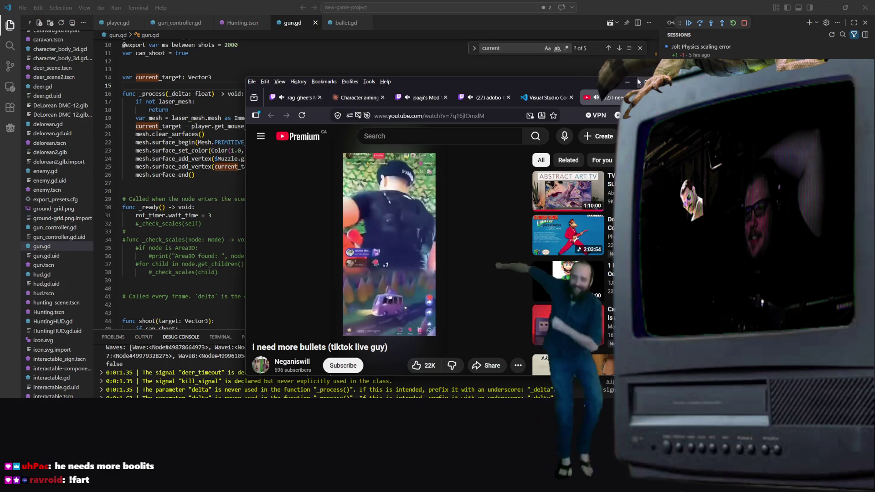
Step: Maximize and scrub ahead in the I need more bullets video, resize the browser, then close it
left_click(638, 82)
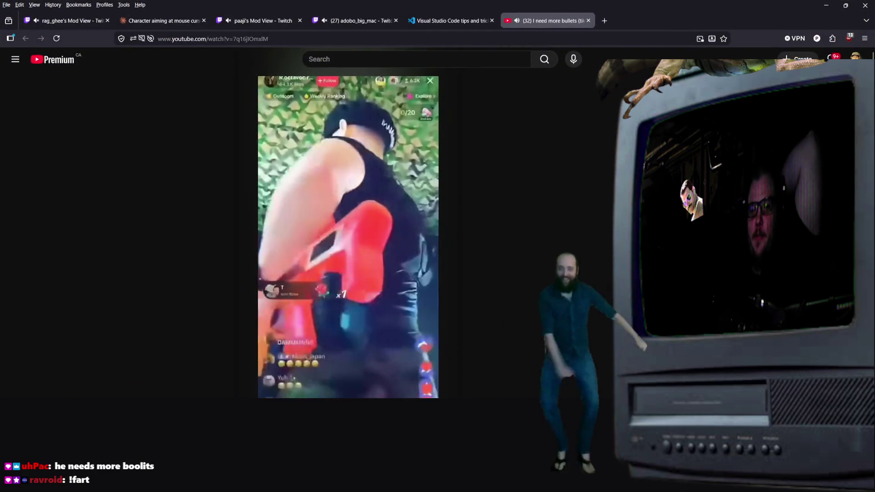
mouse_move(146, 397)
left_mouse_down()
mouse_move(64, 397)
mouse_move(80, 397)
left_mouse_up()
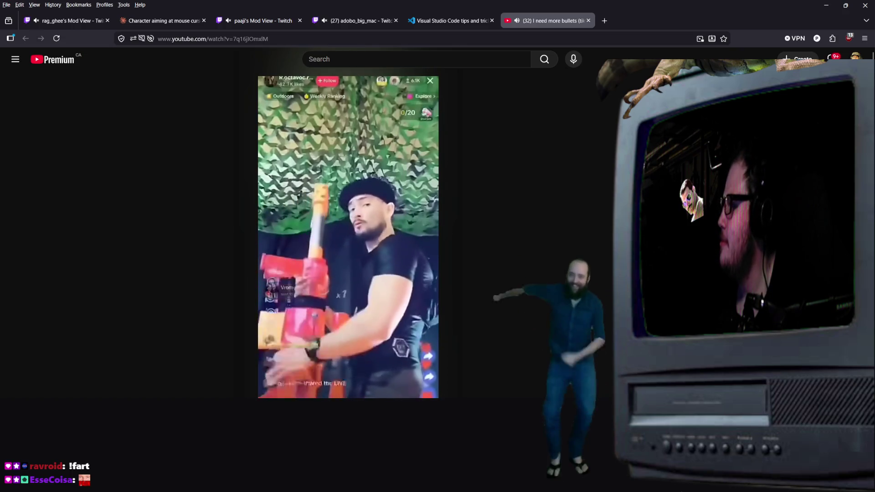
double_click(653, 18)
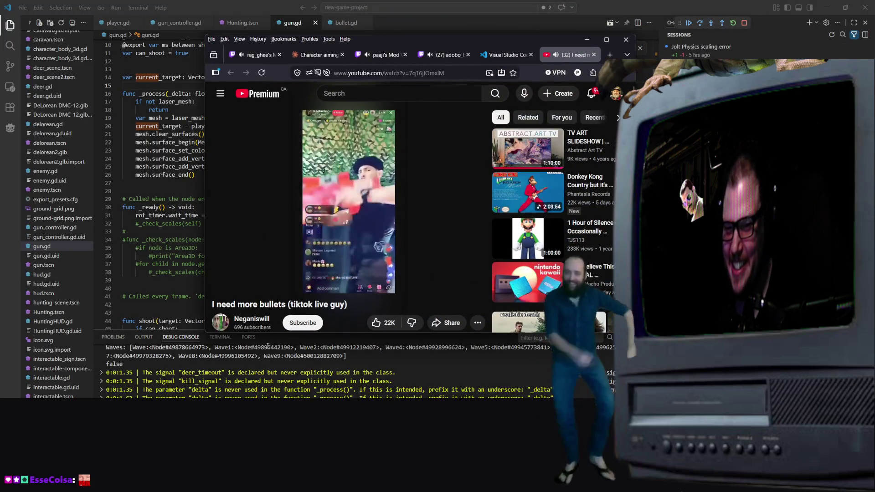
mouse_move(257, 335)
left_mouse_down()
mouse_move(257, 401)
mouse_move(256, 391)
left_mouse_up()
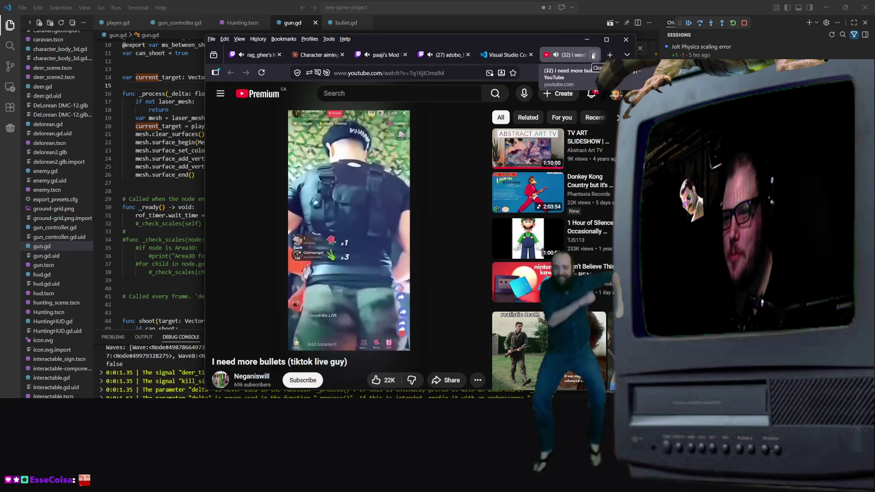
left_click(587, 39)
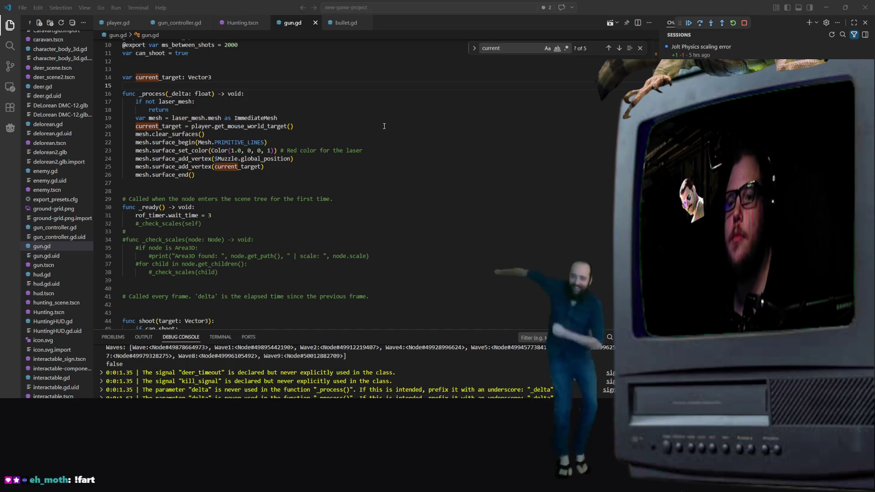
Step: Put the caret after the Vector3 type of the current_target declaration on line 14 of gun.gd
scroll(385, 130, "up", 3)
left_click(380, 101)
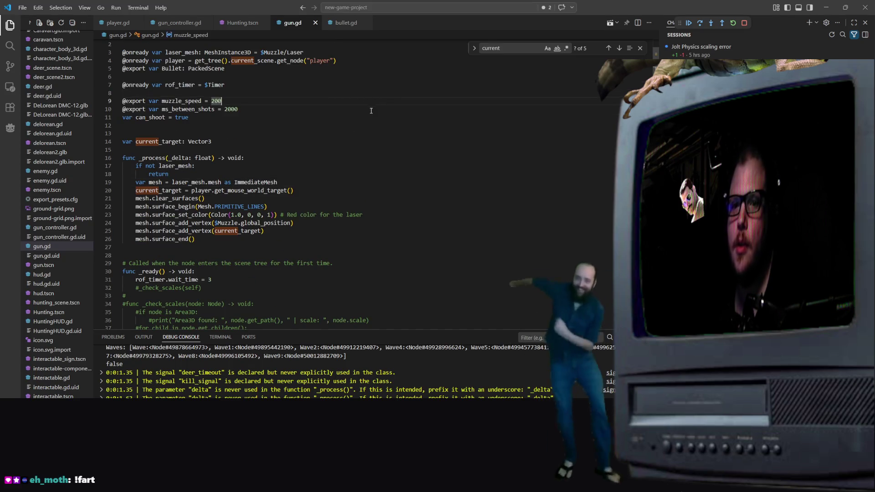
left_click(220, 143)
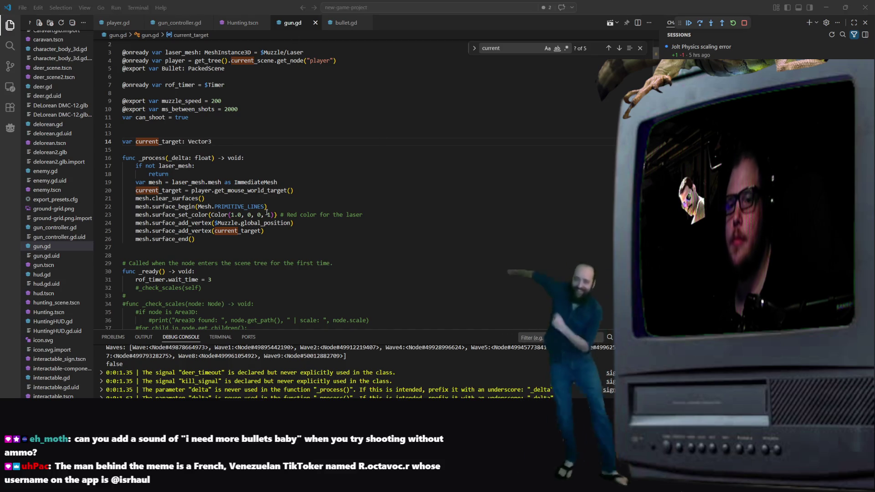
left_click(220, 136)
left_click(258, 142)
Step: Give current_target the default value Vector3.ZERO and save gun.gd
type("=")
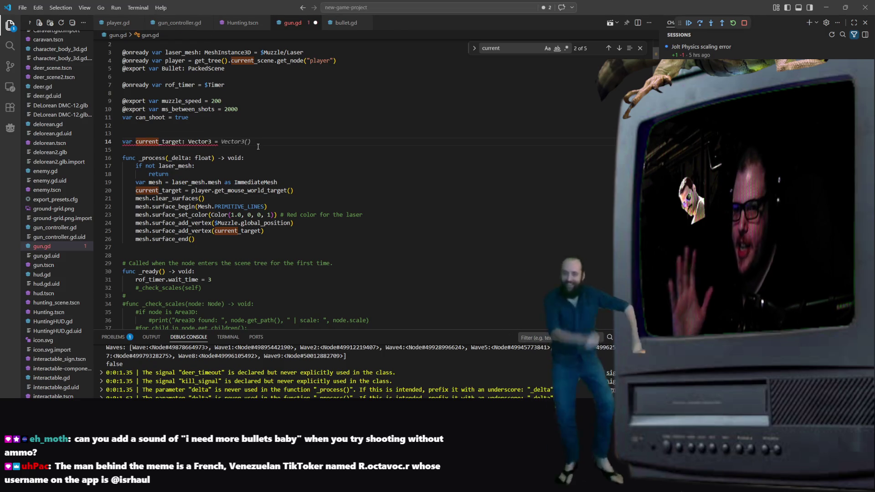
key("Tab")
key("Right")
type(".")
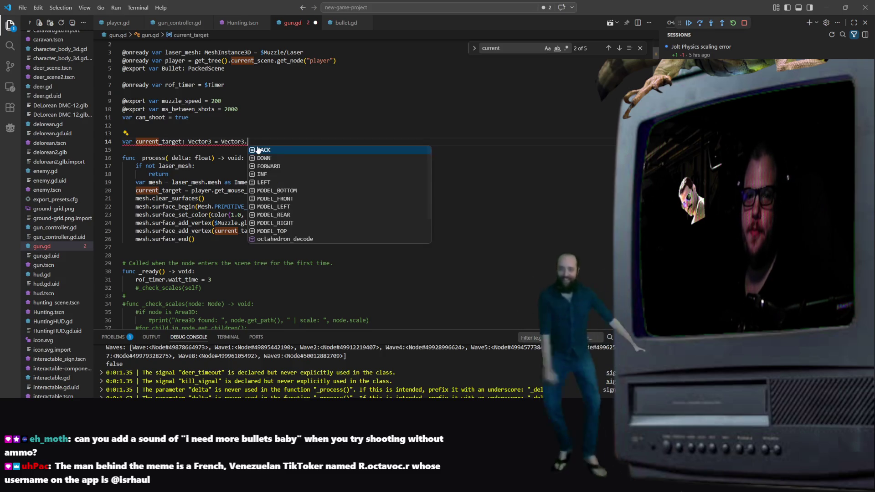
type("ZERO")
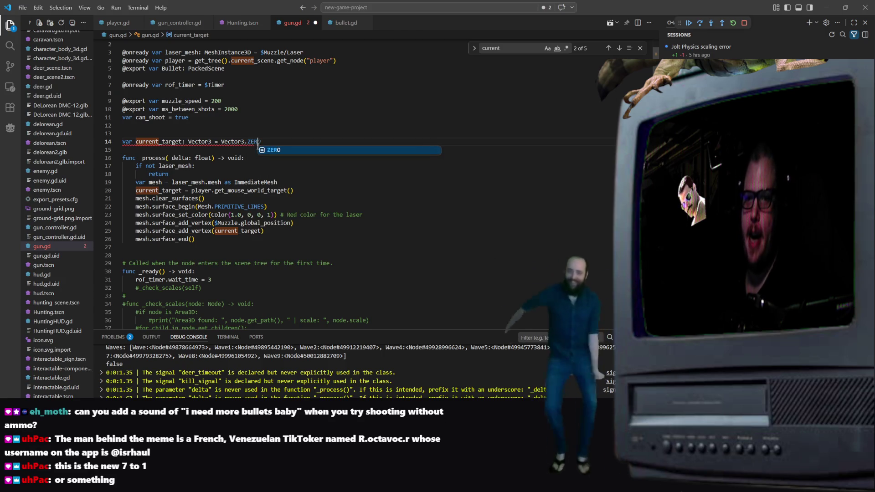
key("Tab")
key("ctrl+s")
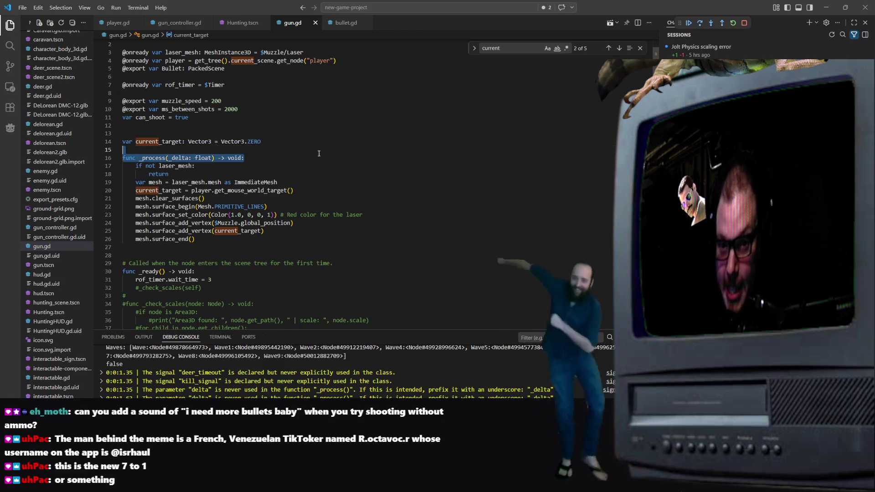
left_click(261, 126)
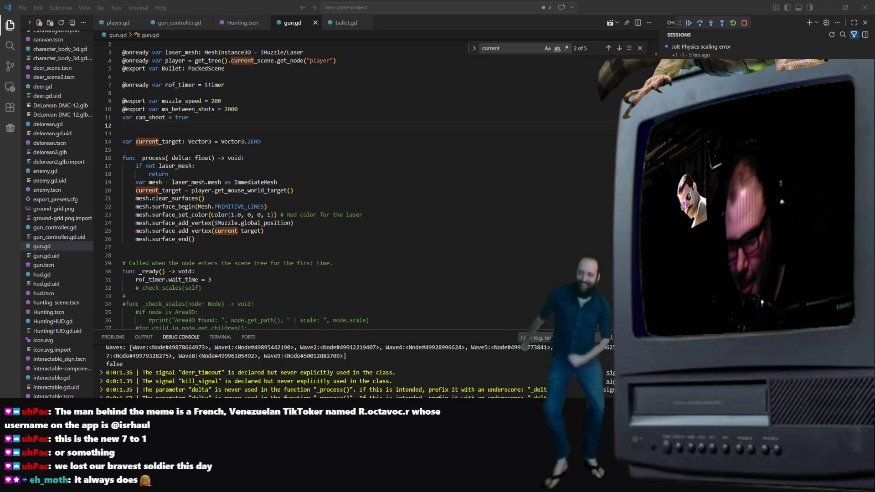
left_click(156, 26)
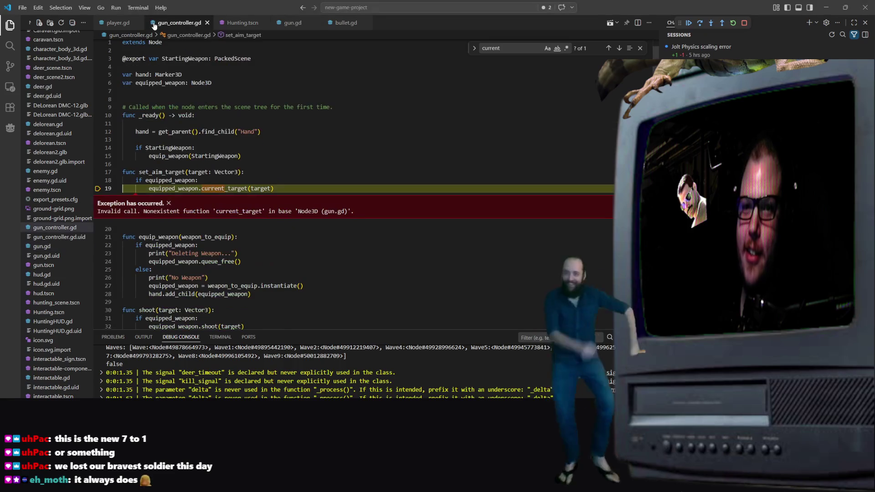
Step: Change line 19 to 'equipped_weapon.current_target = target' and save gun_controller.gd
left_click(191, 189)
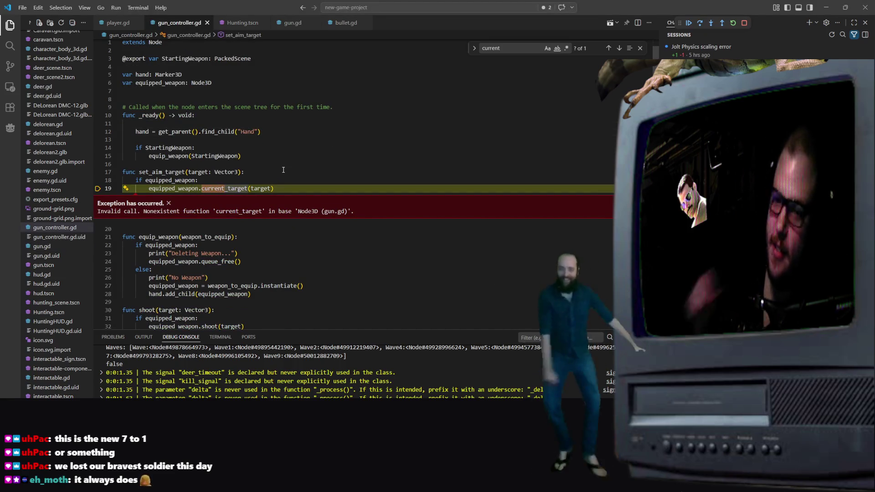
left_click(331, 154)
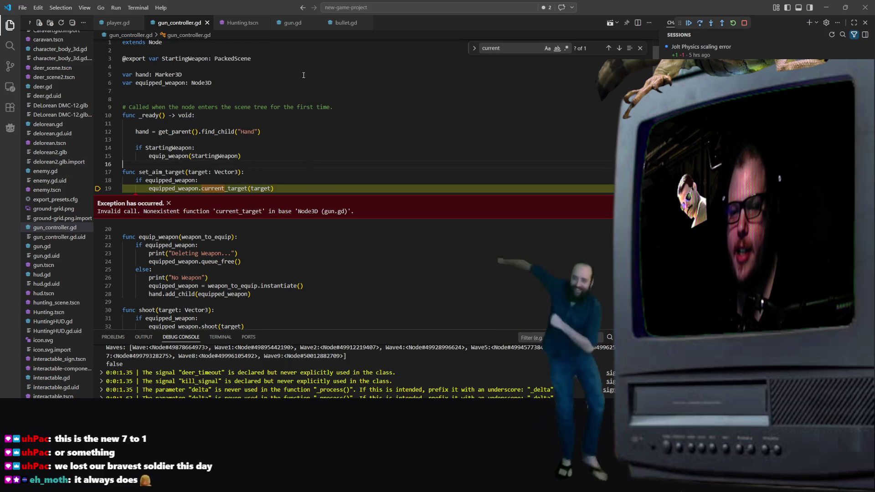
left_click(212, 189)
double_click(211, 188)
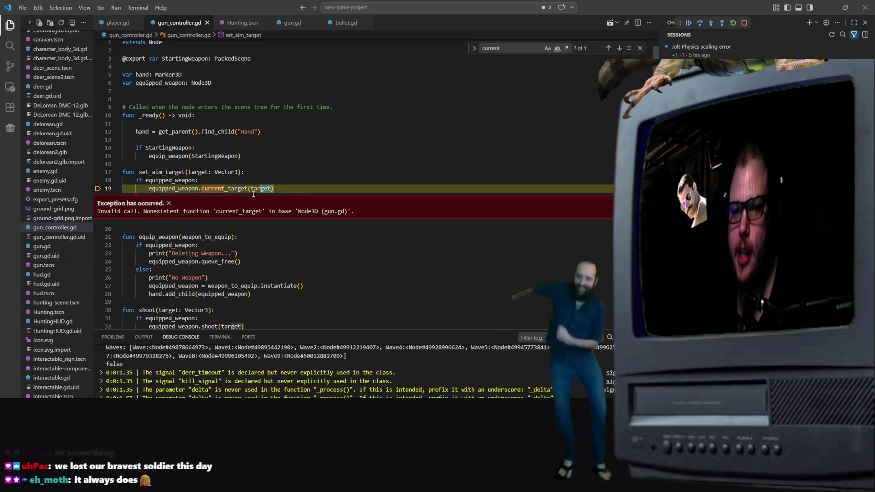
type("= T=")
key("BackSpace")
key("BackSpace")
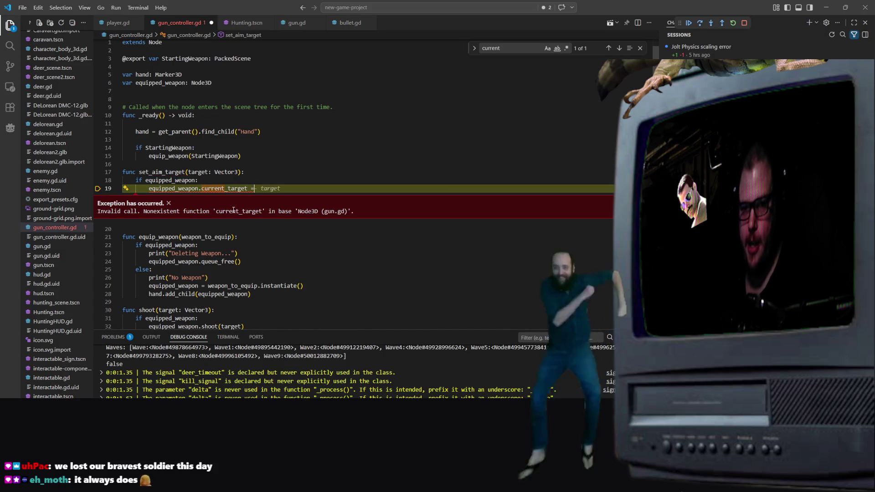
type("= target")
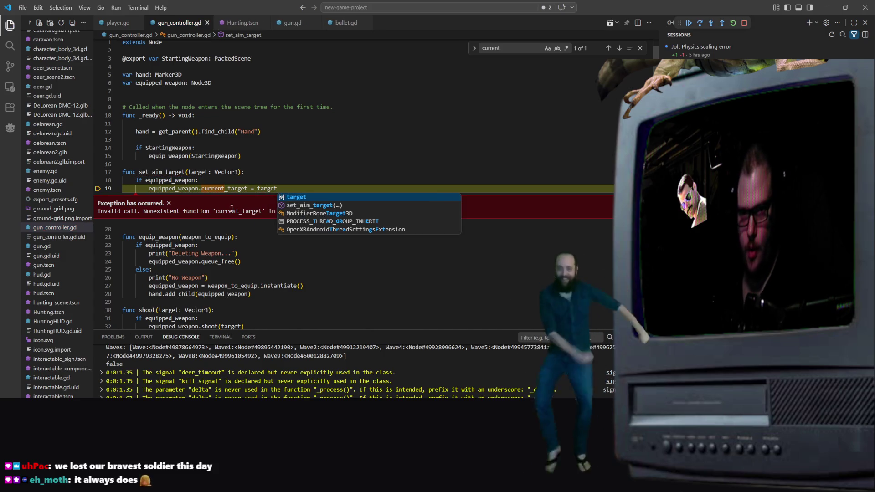
left_click(426, 167)
key("ctrl+s")
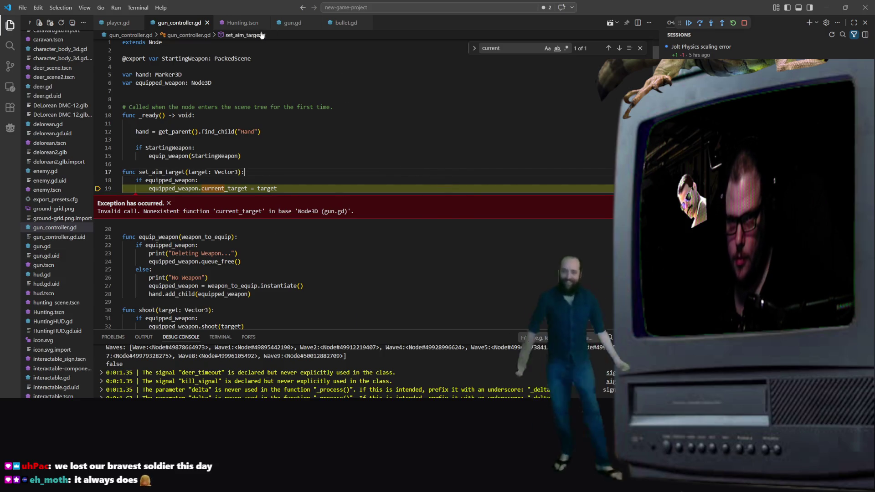
left_click(243, 23)
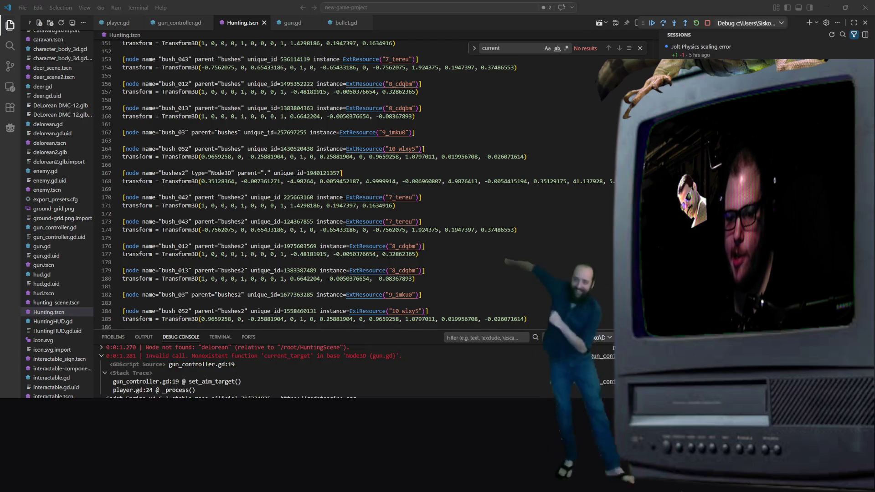
Step: Playtest the game by walking into the grass and firing three shots, then quit it
key("s")
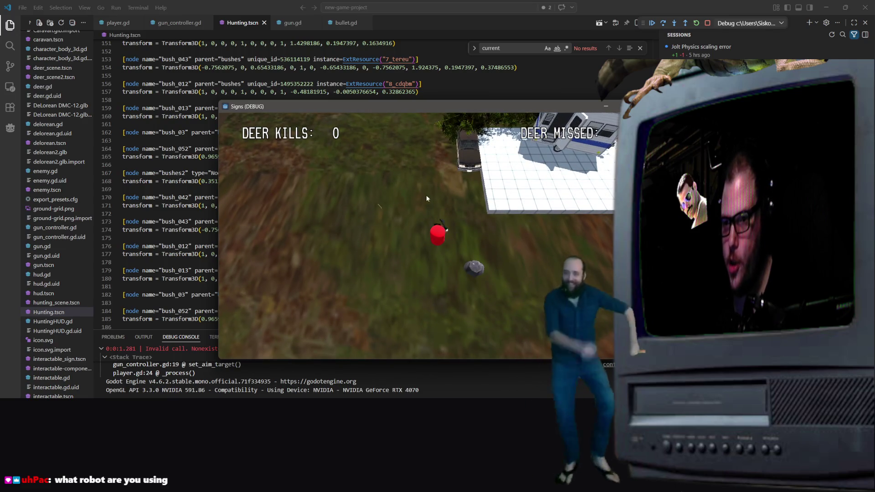
left_click(431, 149)
left_click(416, 117)
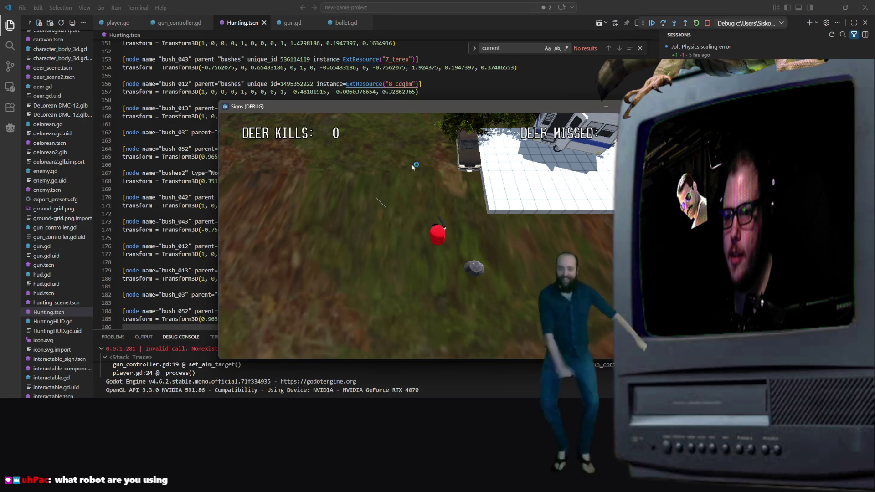
left_click(369, 126)
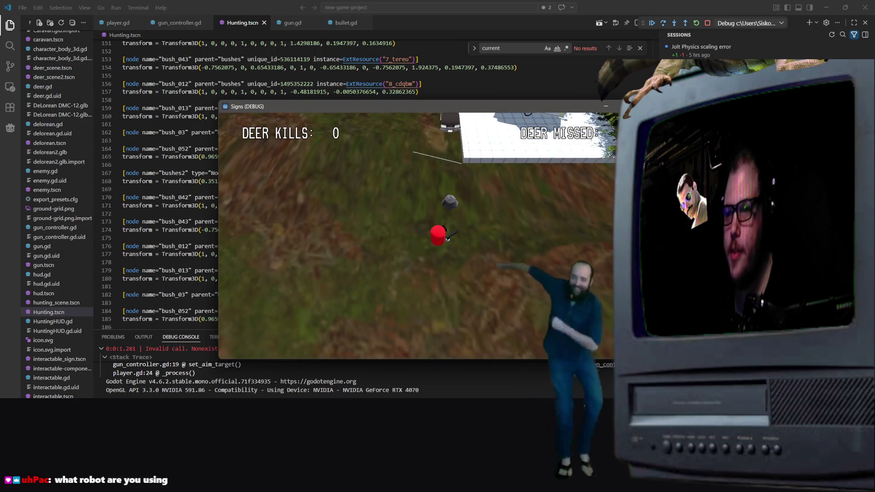
key("Escape")
left_click(338, 23)
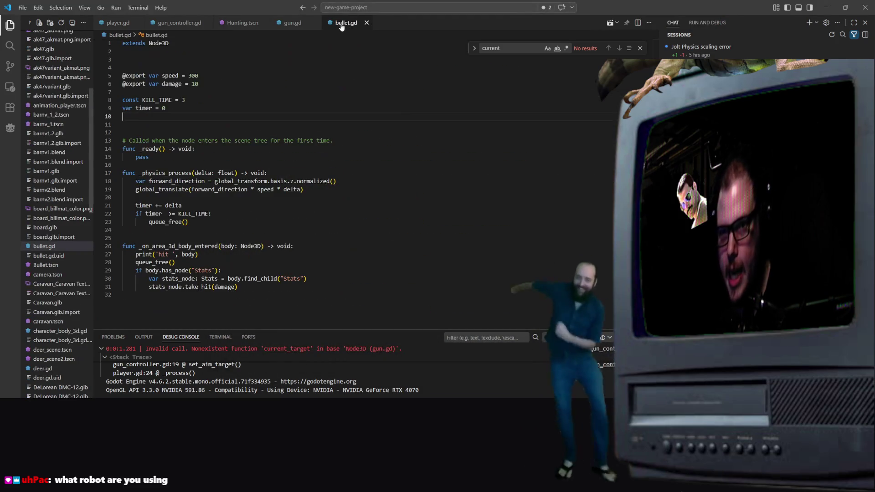
Step: Inspect gun.gd's laser colour and current_target vertex lines in _process
left_click(290, 23)
left_click(234, 214)
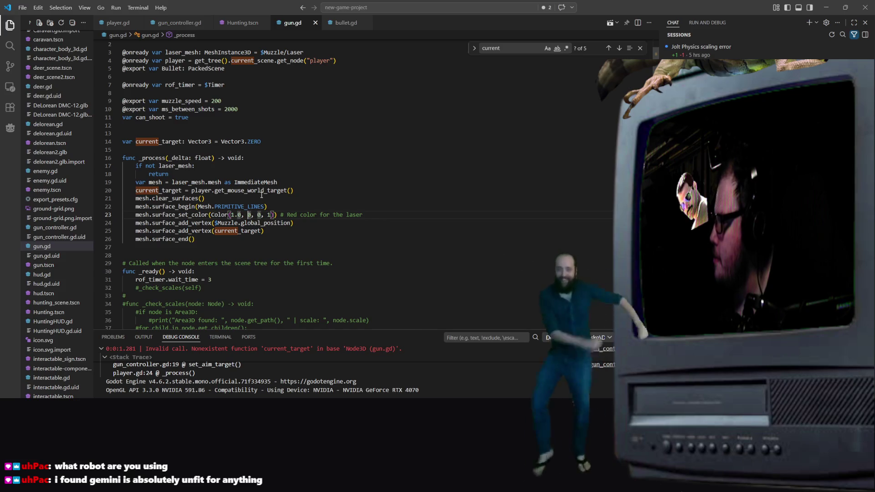
right_click(264, 186)
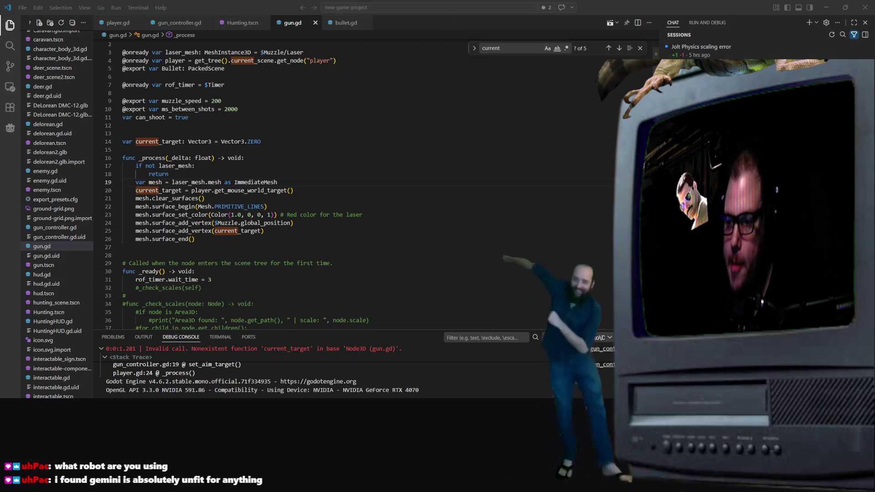
left_click(301, 214)
key("Down")
key("Down")
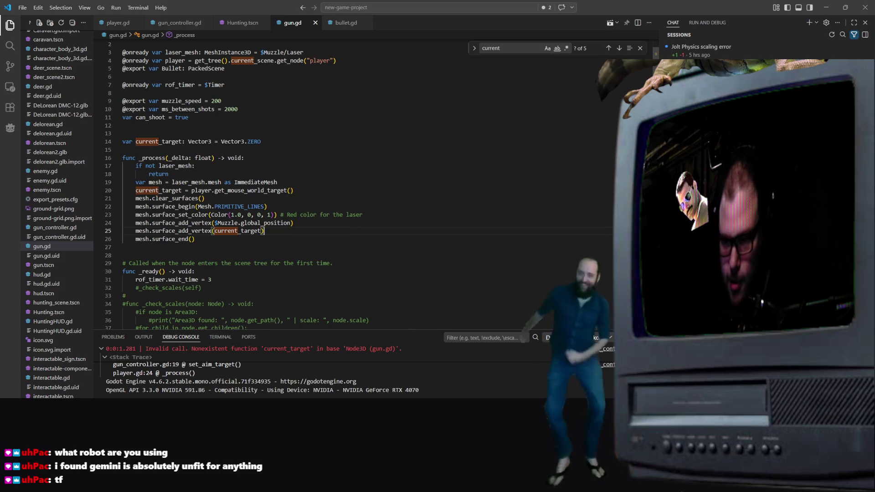
Step: Resize the Chat side panel so it sits wider beside the editor
mouse_move(659, 228)
left_mouse_down()
mouse_move(579, 228)
mouse_move(748, 228)
left_mouse_up()
scroll(319, 182, "down", 10)
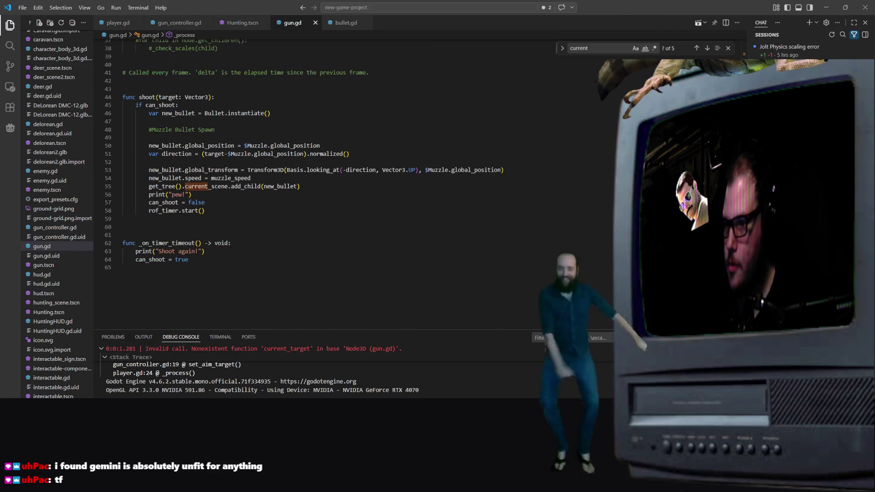
left_click_drag(749, 228, 577, 228)
scroll(489, 329, "up", 6)
scroll(489, 323, "up", 2)
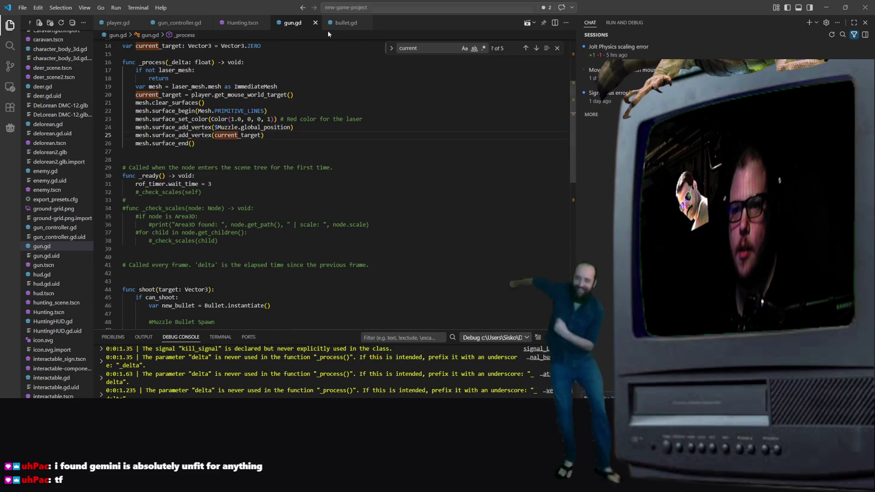
Step: Bring up and dismiss the tab menus for gun.gd, bullet.gd and player.gd, viewing player.gd
right_click(299, 24)
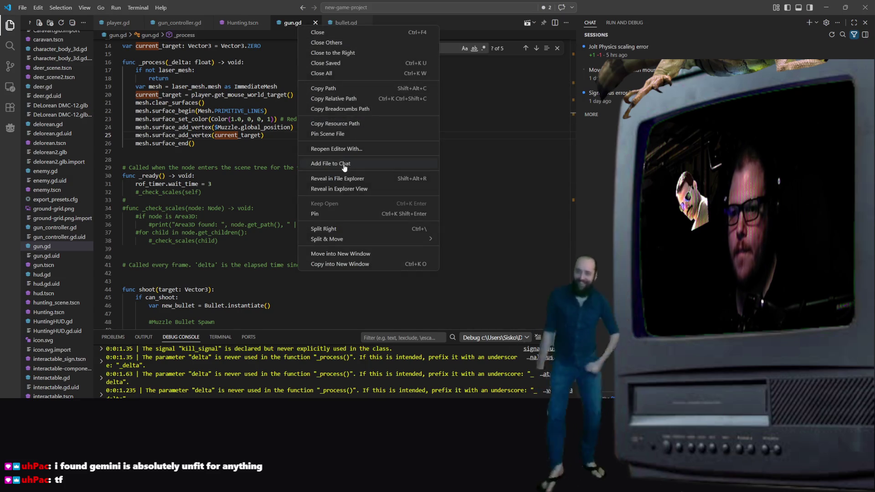
right_click(339, 23)
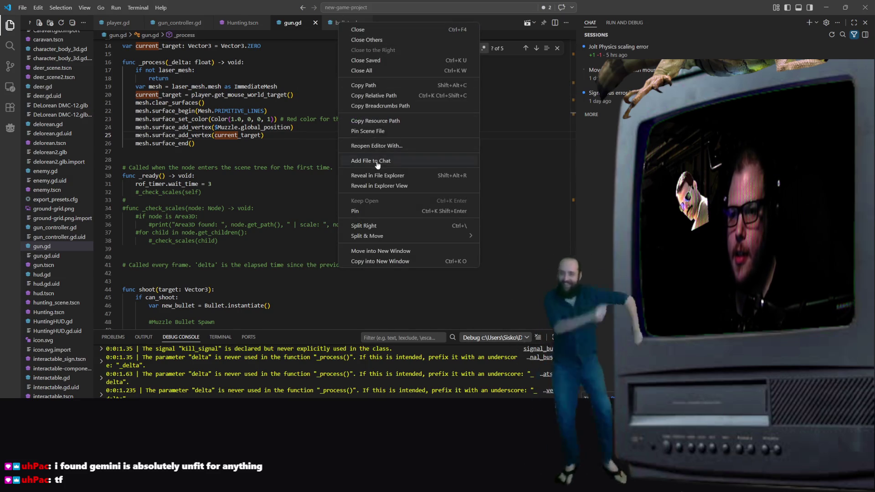
right_click(127, 25)
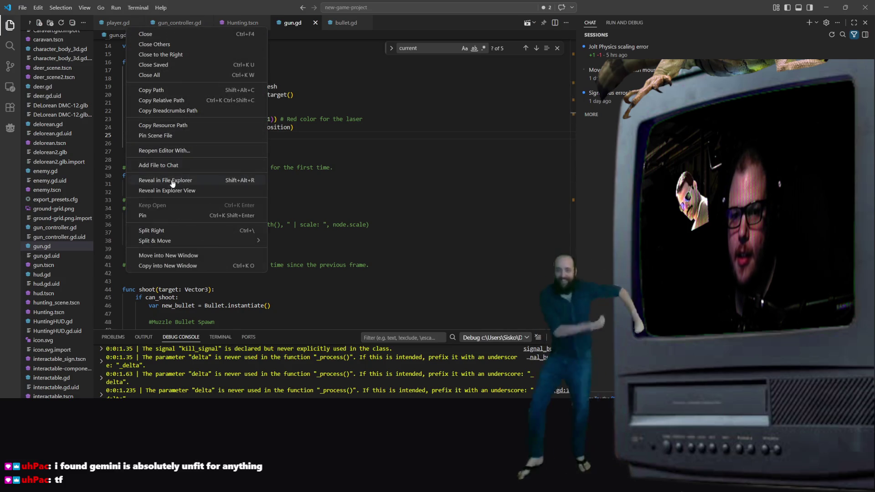
key("Escape")
left_click(118, 22)
right_click(126, 26)
key("Escape")
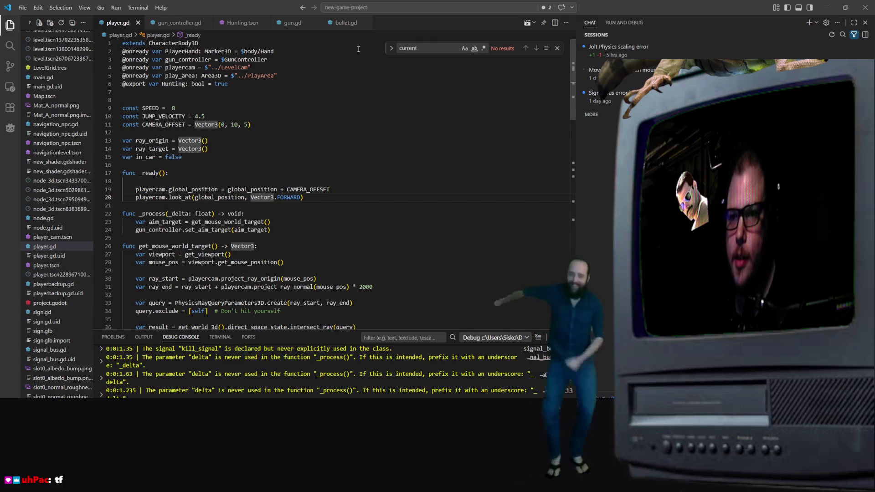
Step: Cycle through bullet.gd, gun.gd and gun_controller.gd, ending on bullet.gd
left_click(346, 23)
left_click(293, 23)
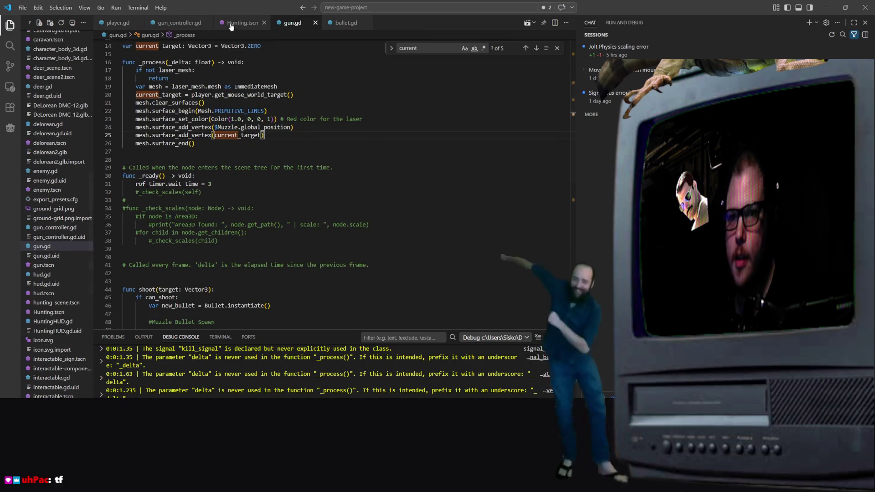
left_click(178, 24)
right_click(178, 23)
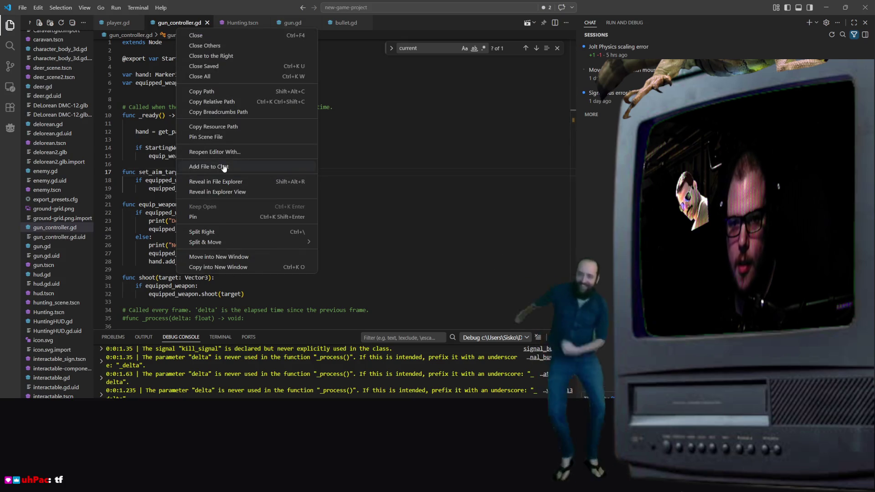
key("Escape")
left_click(347, 23)
right_click(347, 24)
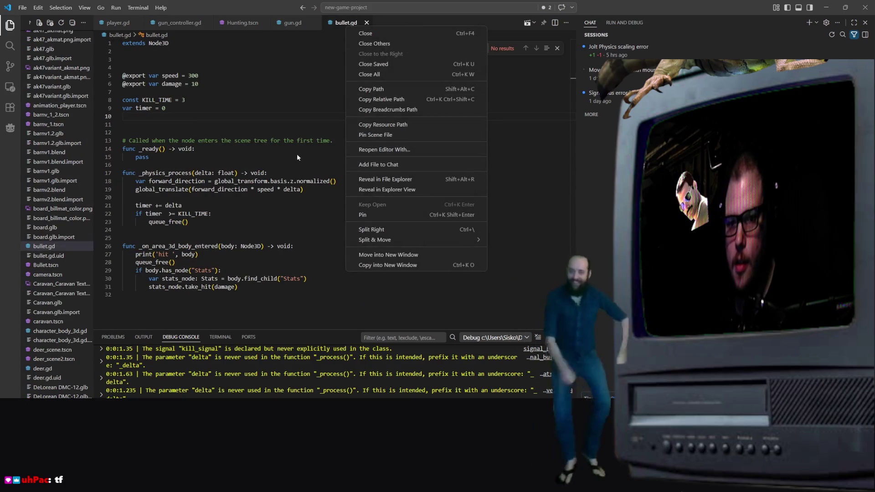
key("Escape")
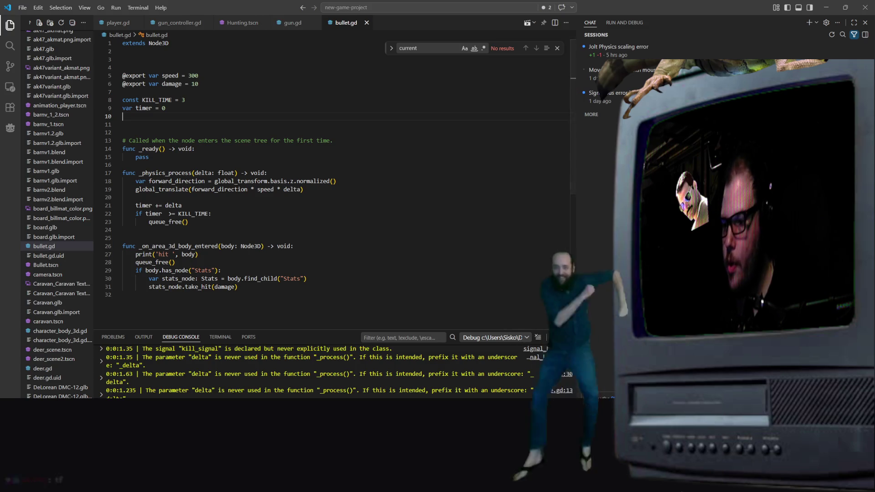
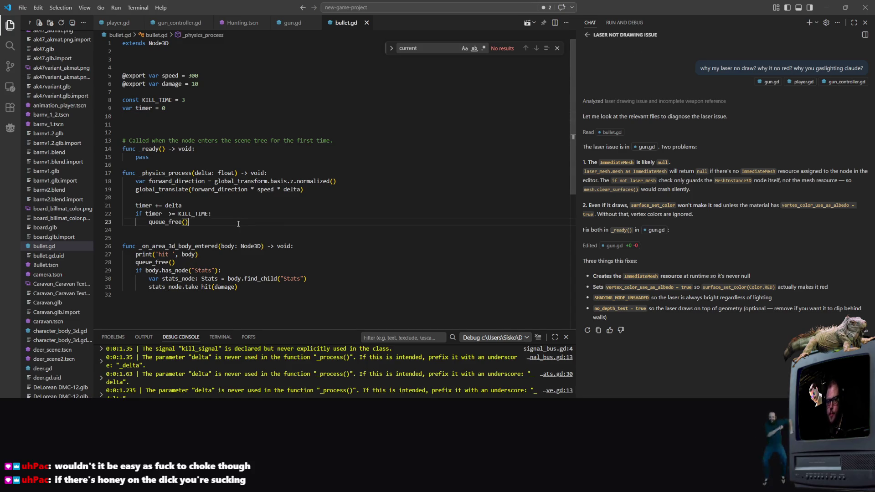
Step: Close gun.gd and play-test Hunting.tscn in debug, moving the player south, then close the game
left_click(315, 23)
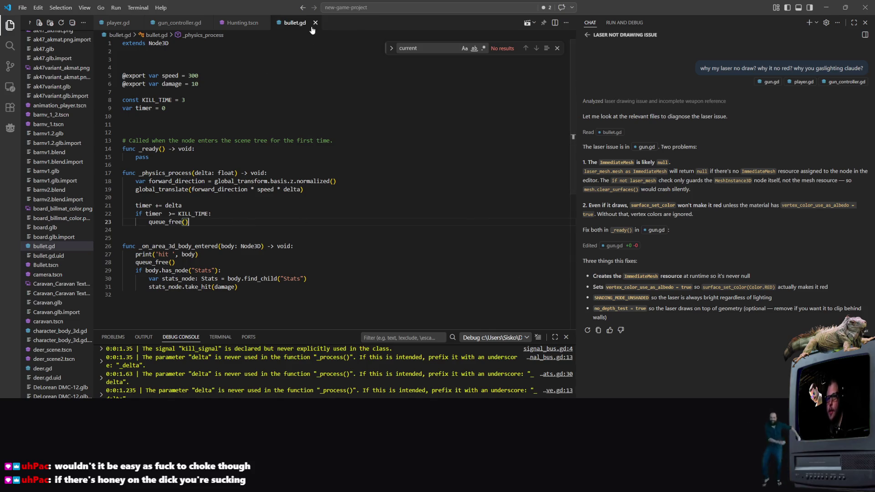
left_click(234, 24)
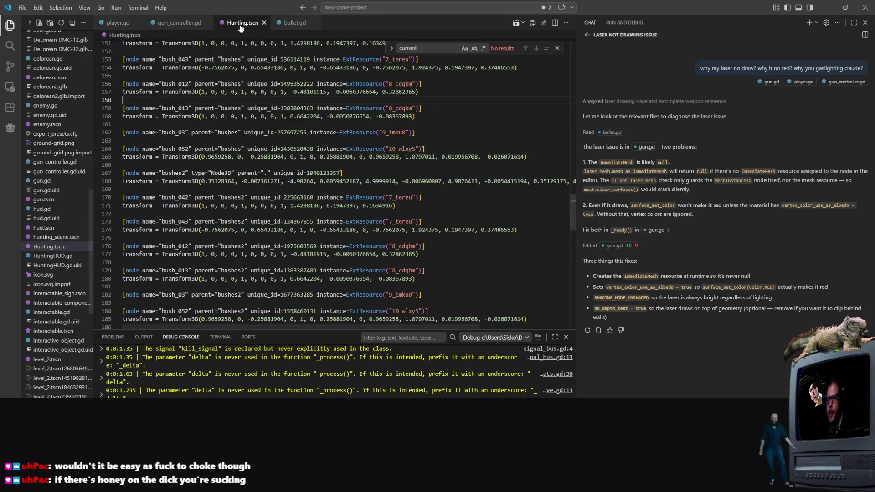
left_click(516, 23)
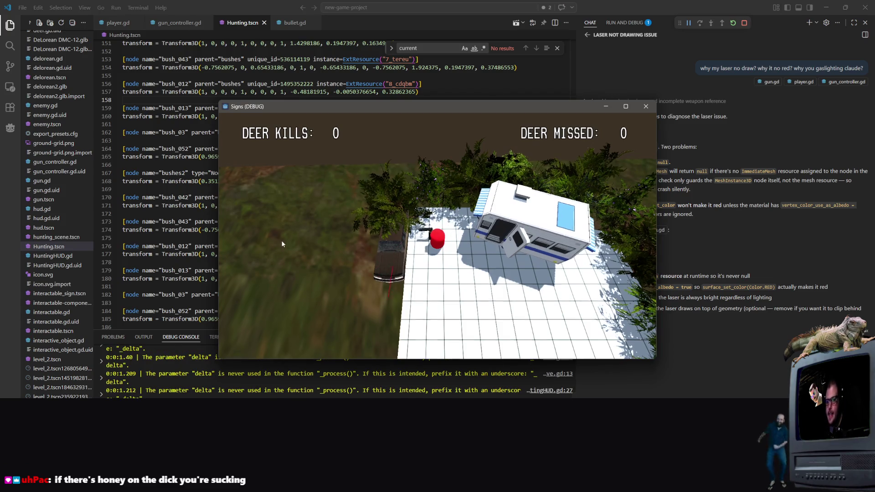
key("s")
key("s")
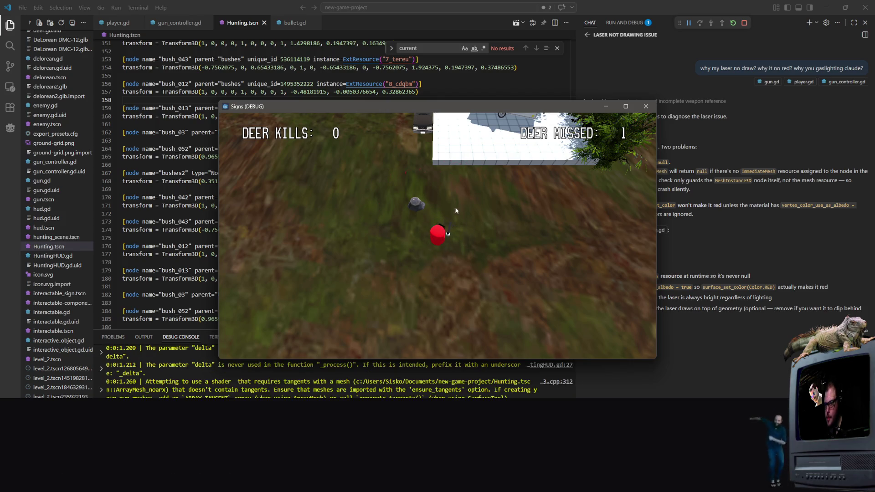
left_click(646, 107)
Step: Open gun.tscn from the Explorer and switch over to the Godot editor
scroll(254, 47, "up", 3)
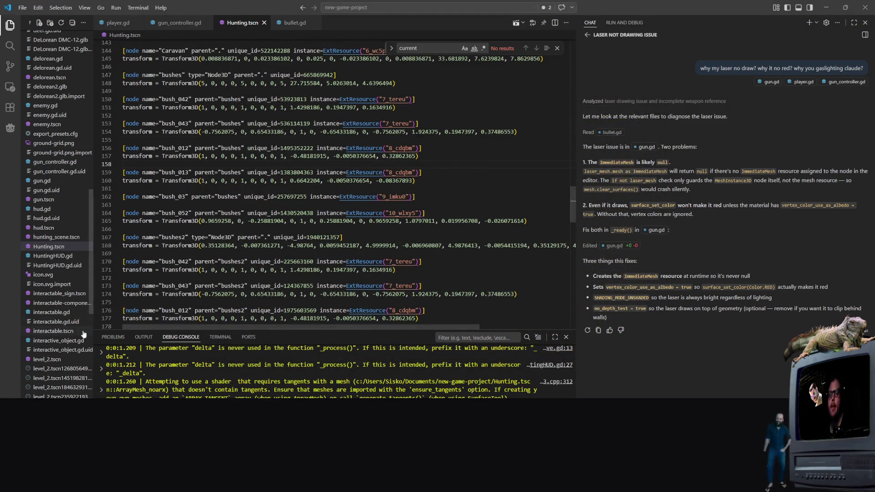
scroll(51, 290, "up", 3)
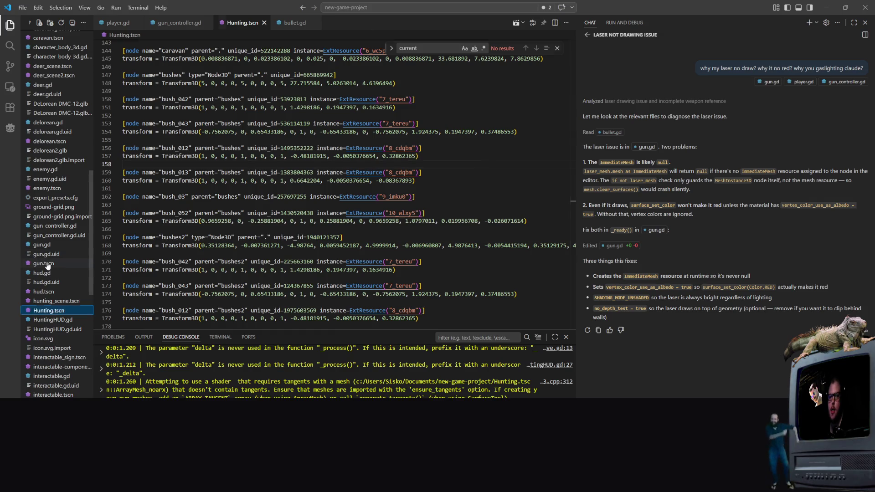
left_click(47, 264)
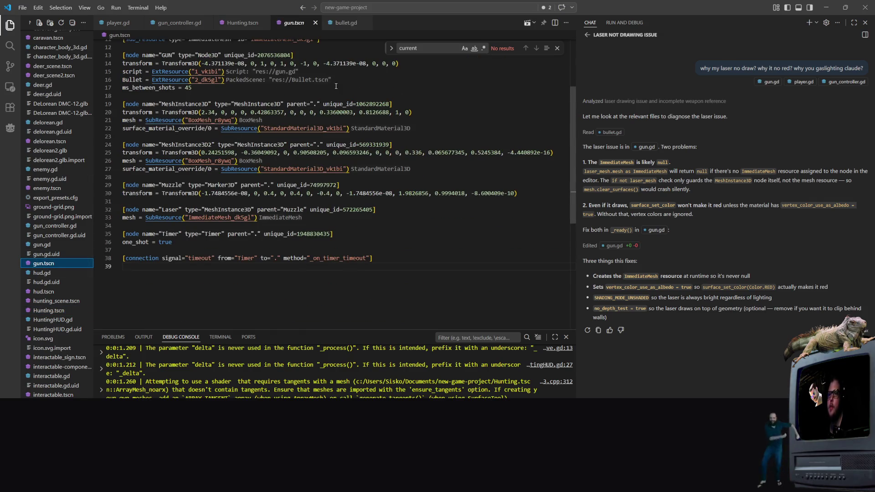
key("alt+Tab")
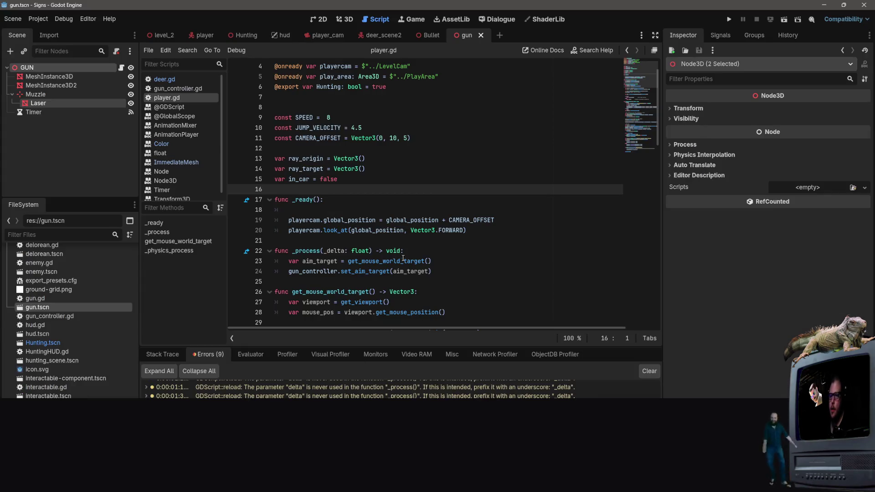
Step: Select the Laser node to confirm its ImmediateMesh, then restore the Godot window to a smaller size
scroll(366, 191, "up", 1)
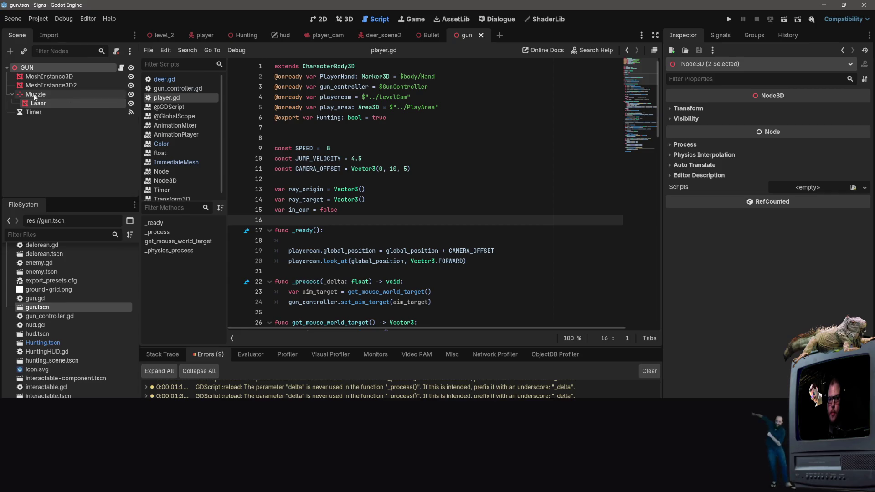
left_click(36, 102)
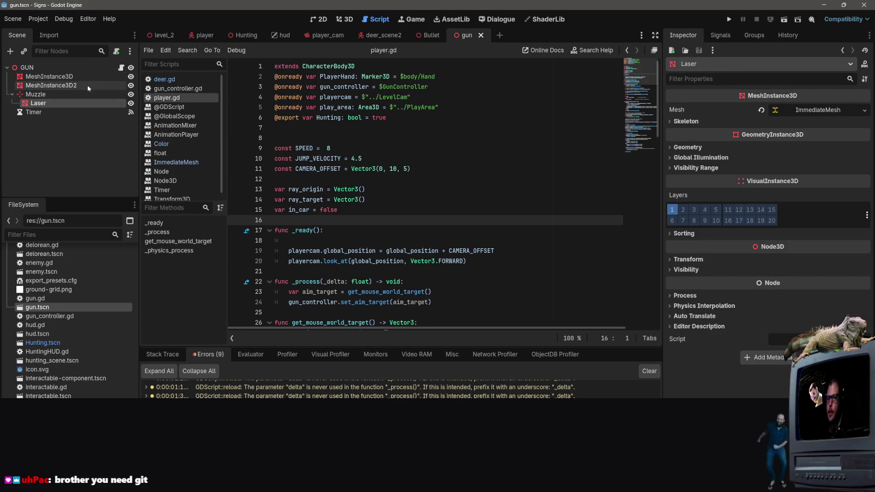
double_click(559, 11)
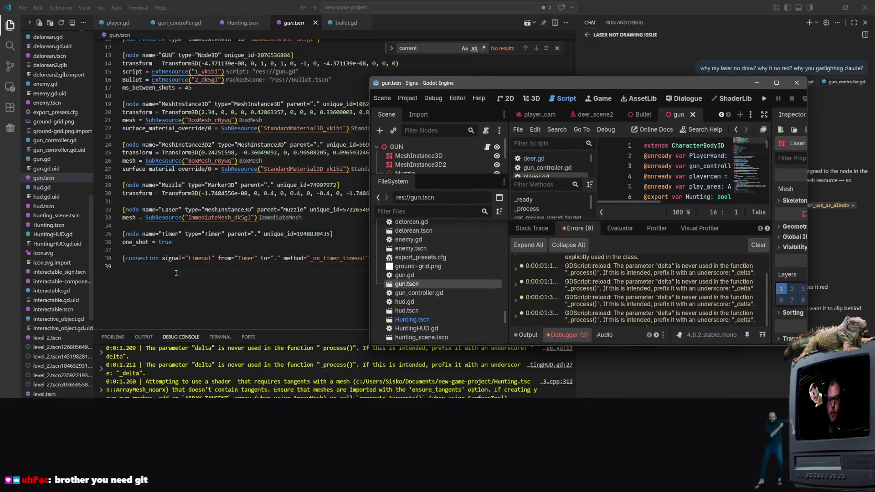
Step: Review gun.gd's ImmediateMesh cast in _process and the can_shoot default value
left_click(50, 159)
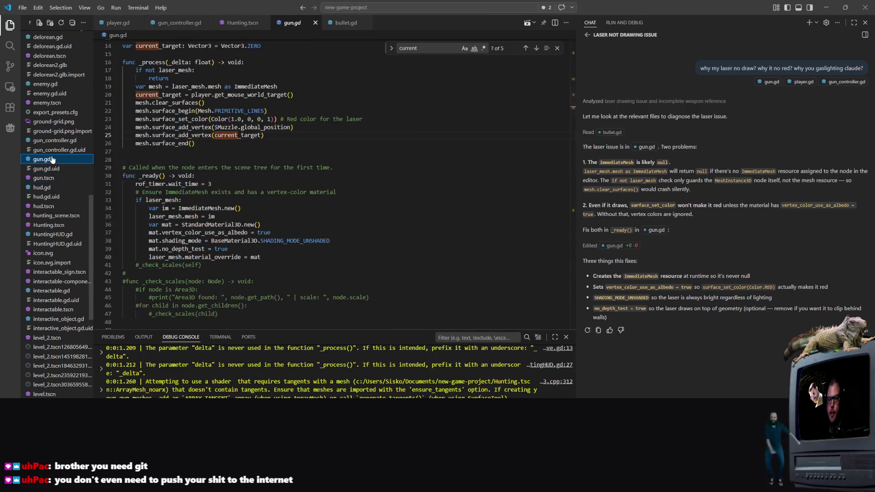
scroll(258, 109, "up", 1)
left_click(258, 109)
scroll(258, 109, "up", 3)
double_click(182, 128)
left_click(251, 202)
left_click(317, 205)
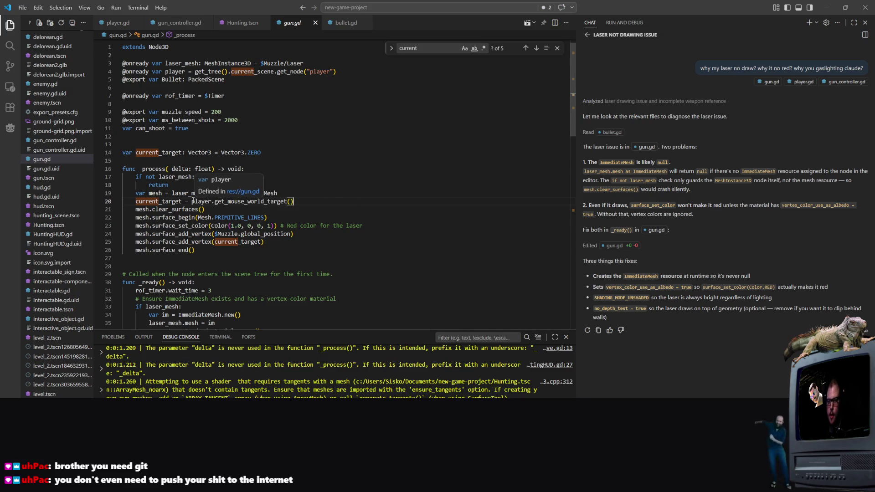
Step: Examine the mouse-target call on line 20 and the code past the end of _process
left_click(192, 201)
left_click_drag(192, 202, 294, 202)
left_click(295, 201)
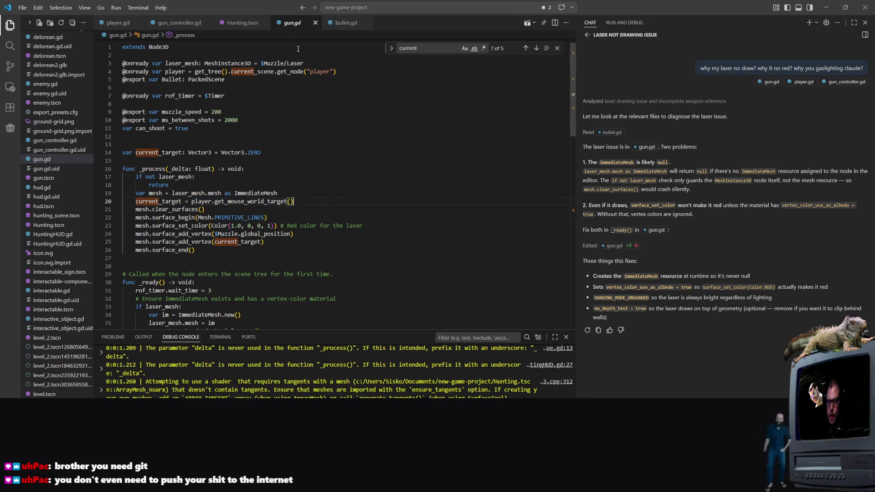
key("Down")
key("Down")
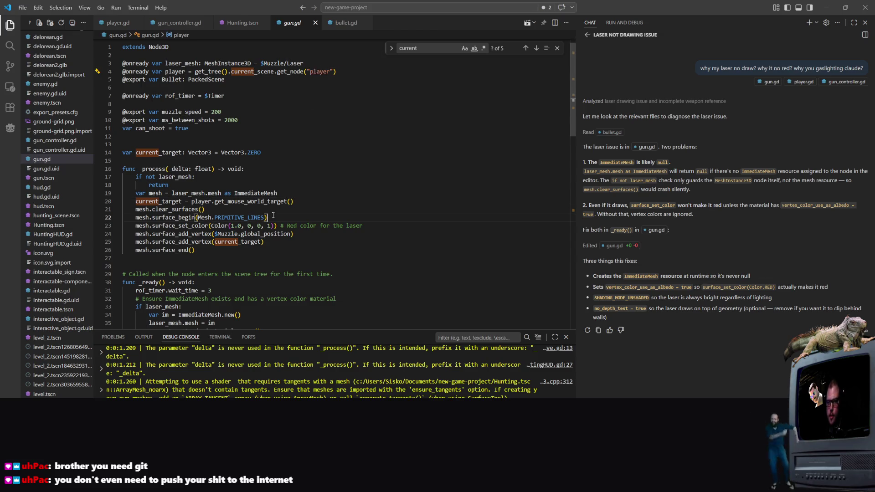
scroll(256, 197, "down", 3)
scroll(222, 181, "up", 1)
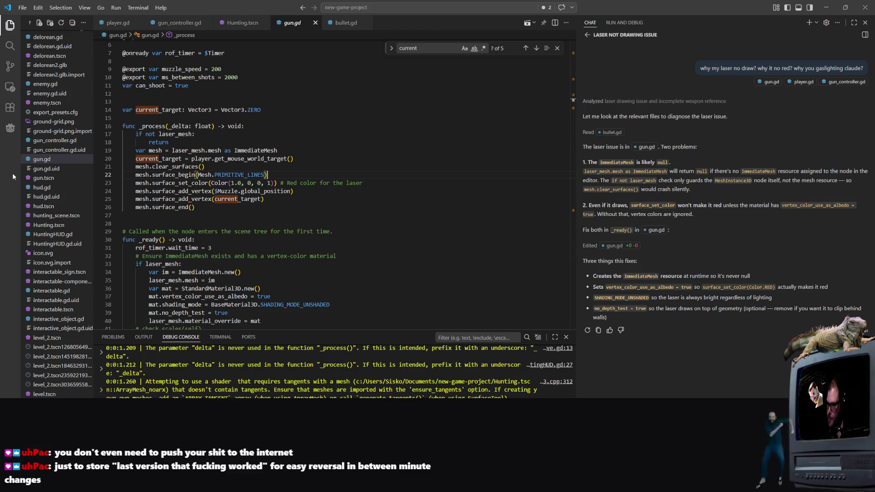
left_click(291, 215)
scroll(292, 201, "down", 5)
scroll(291, 201, "down", 8)
scroll(292, 196, "up", 8)
scroll(291, 191, "down", 4)
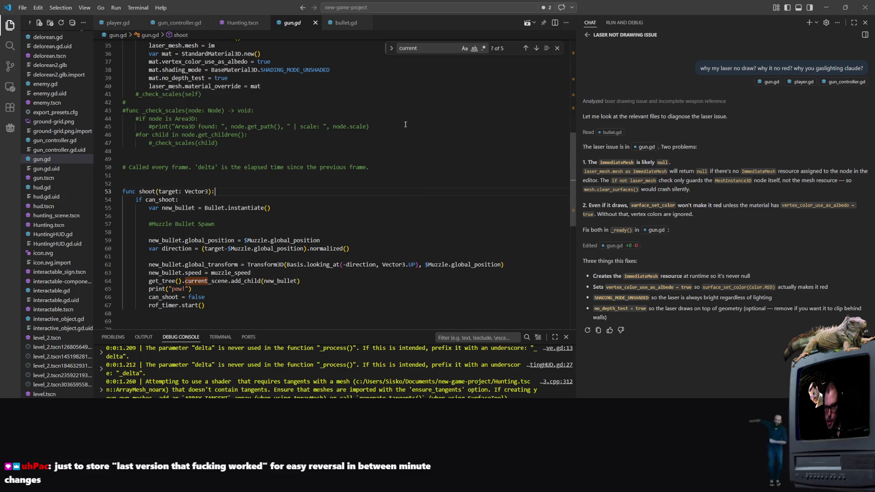
Step: Dismiss the Find widget for 'current', return to _process, and start a new debug run with F5
left_click(557, 48)
scroll(501, 137, "up", 5)
scroll(57, 182, "up", 5)
scroll(291, 182, "up", 7)
scroll(50, 137, "up", 2)
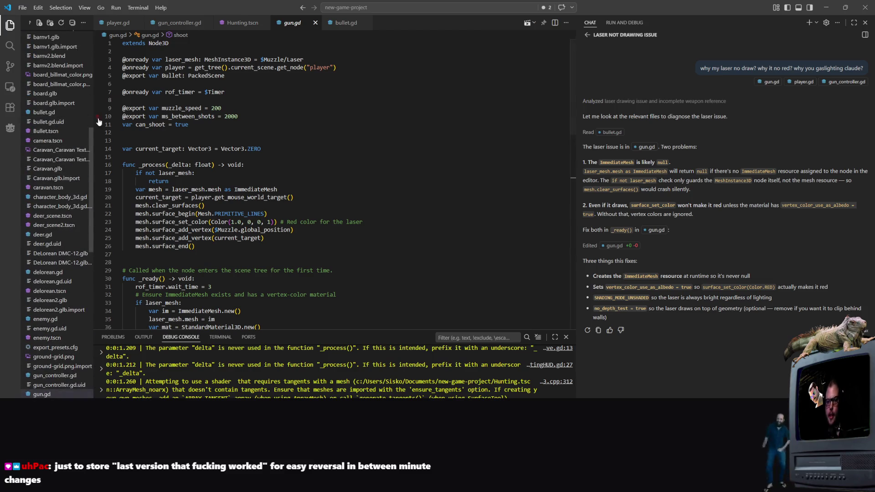
scroll(109, 137, "down", 3)
scroll(189, 98, "up", 3)
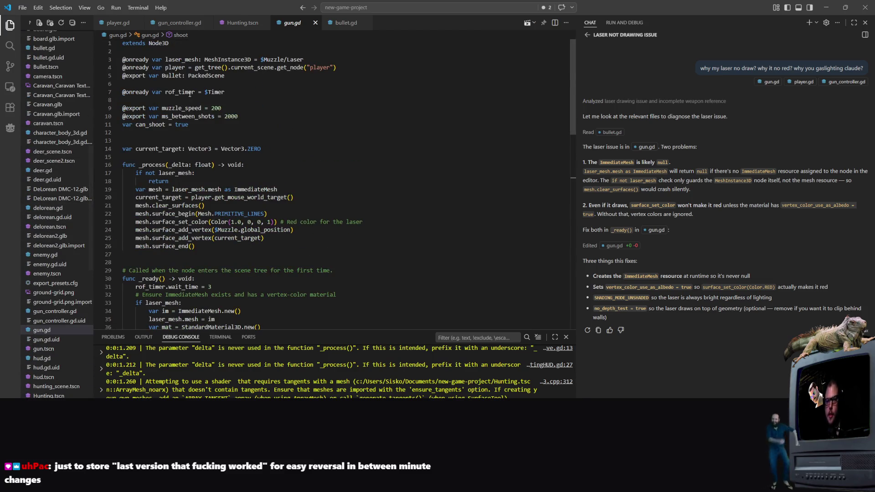
mouse_move(250, 62)
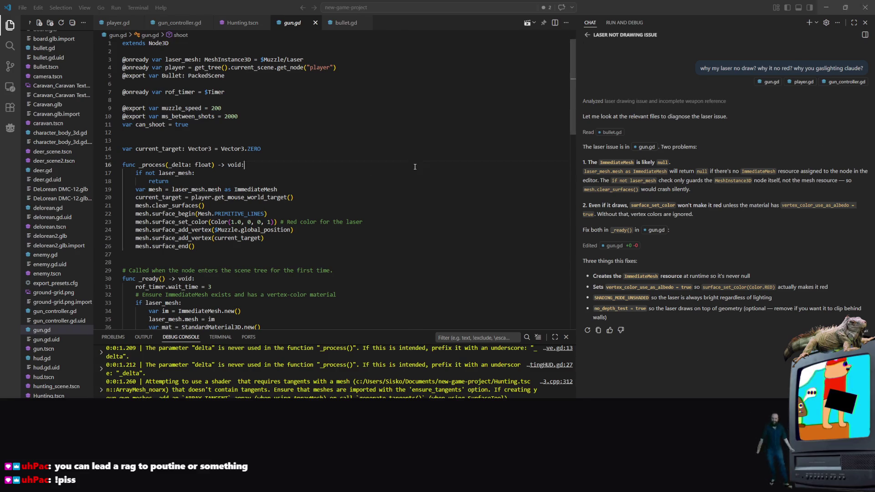
left_click(245, 164)
key("F5")
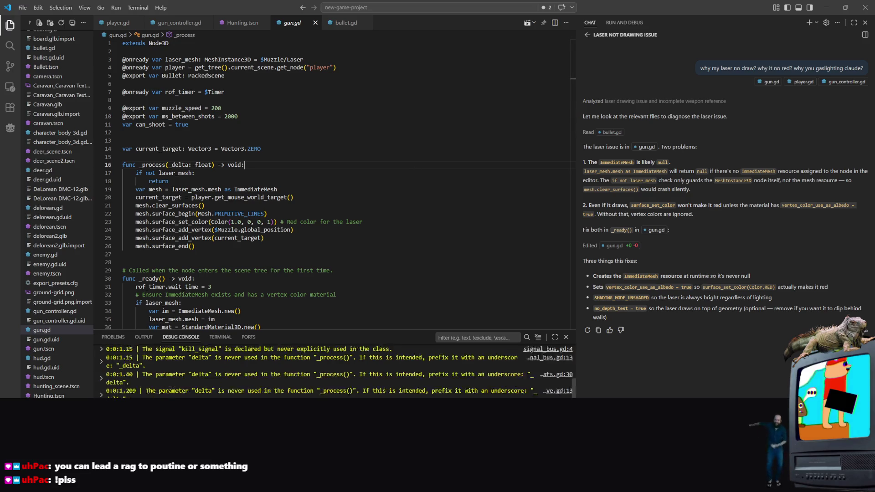
Step: Review gun.gd's _process header and clear_surfaces line, then switch back to the Godot editor
left_click(307, 163)
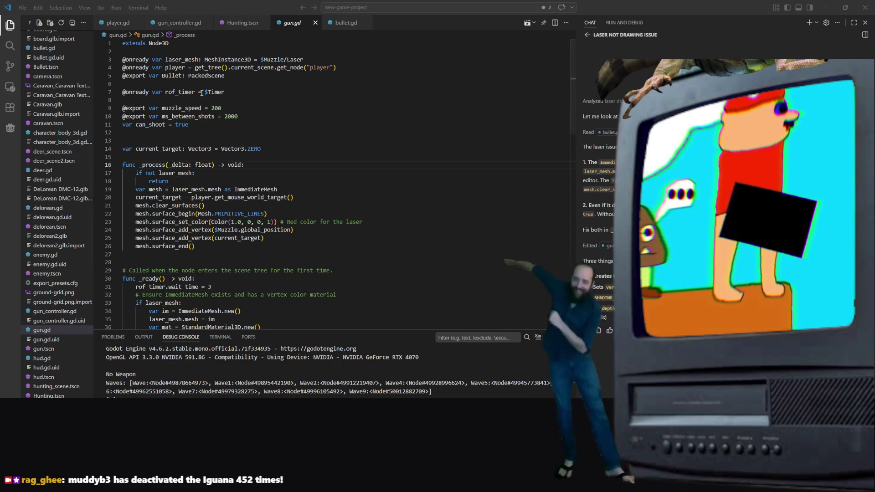
scroll(328, 159, "down", 1)
scroll(327, 186, "up", 1)
left_click(323, 203)
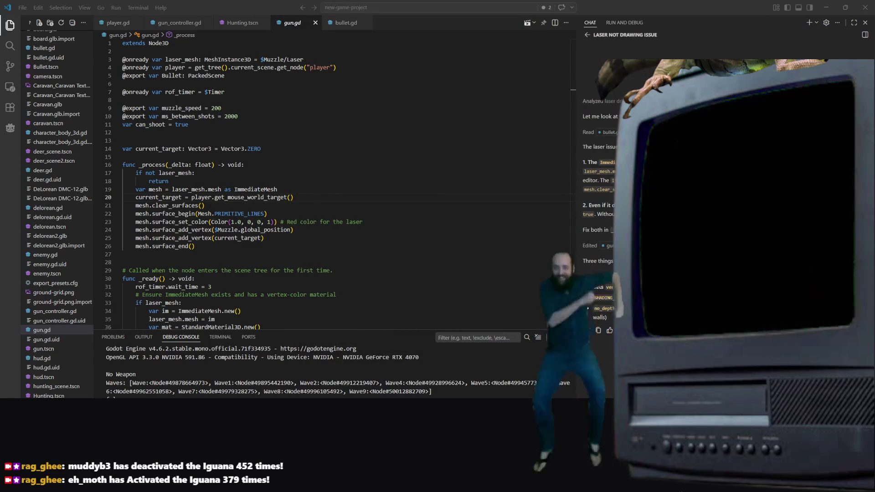
key("alt+Tab")
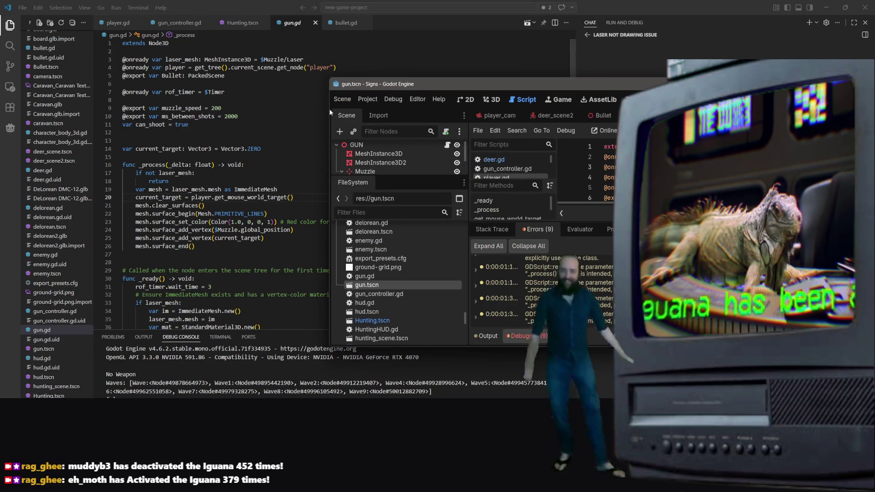
Step: Resize and reposition the Godot window to show the Inspector and more of the script
mouse_move(330, 85)
left_mouse_down()
mouse_move(108, 86)
mouse_move(209, 93)
left_mouse_up()
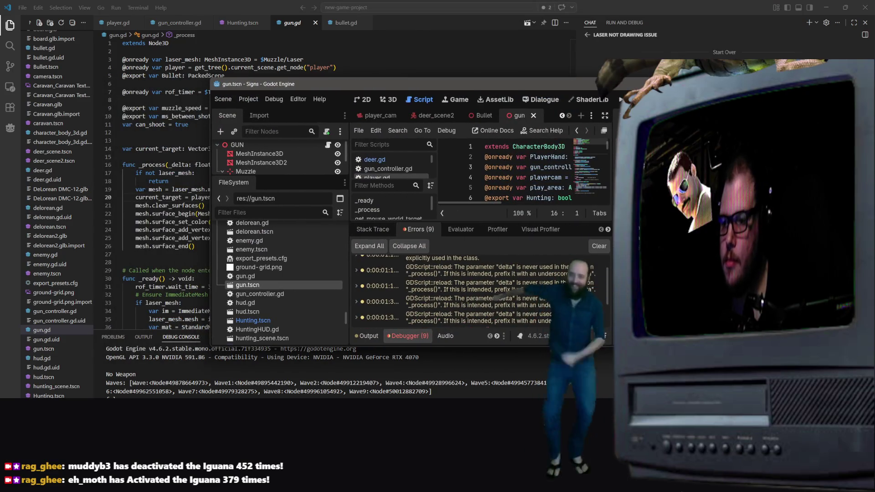
mouse_move(297, 347)
left_mouse_down()
mouse_move(297, 488)
mouse_move(296, 408)
left_mouse_up()
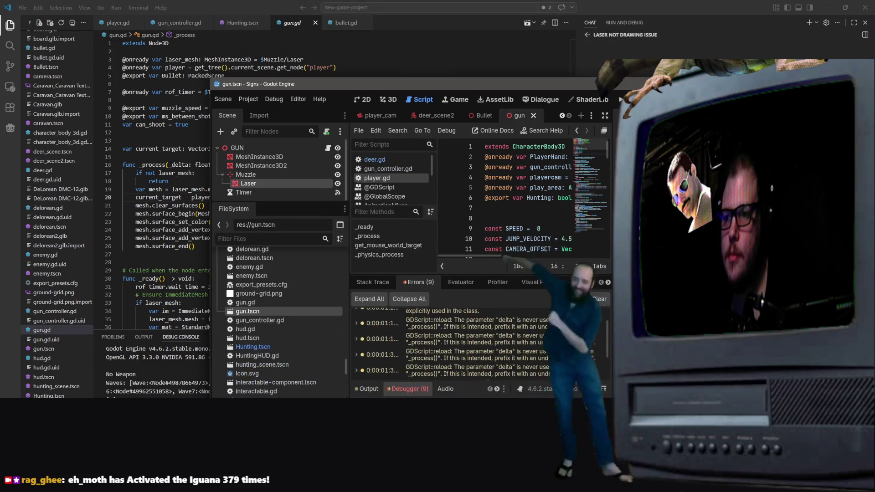
left_click_drag(375, 82, 516, 28)
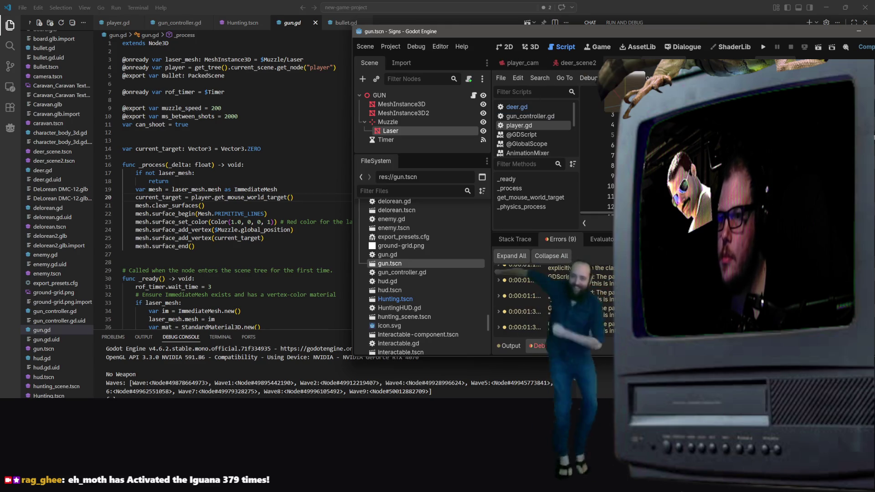
left_click_drag(354, 90, 61, 82)
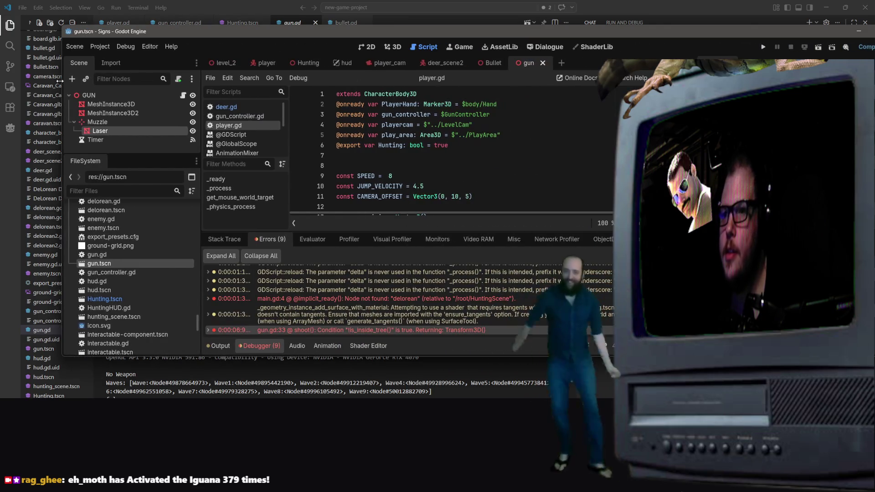
Step: Check the player node in the Hunting scene, then reopen gun.gd from the gun scene's script icon
left_click(306, 63)
scroll(154, 121, "down", 2)
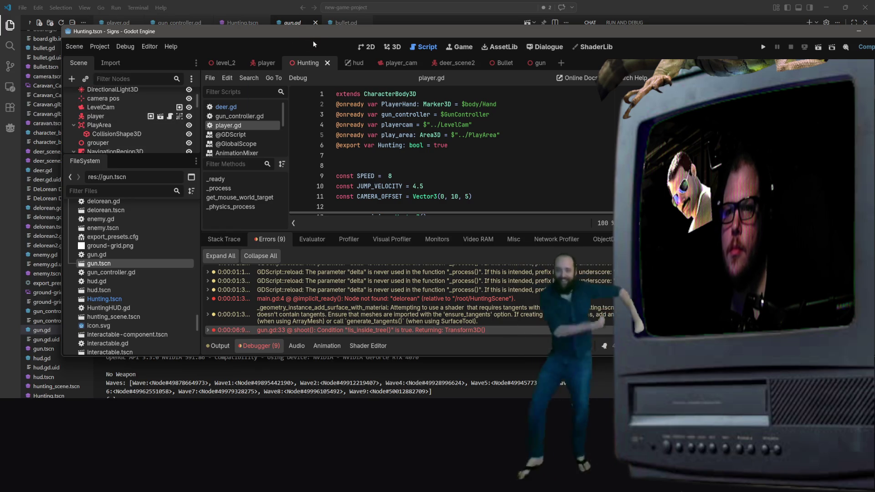
left_click_drag(137, 31, 433, 59)
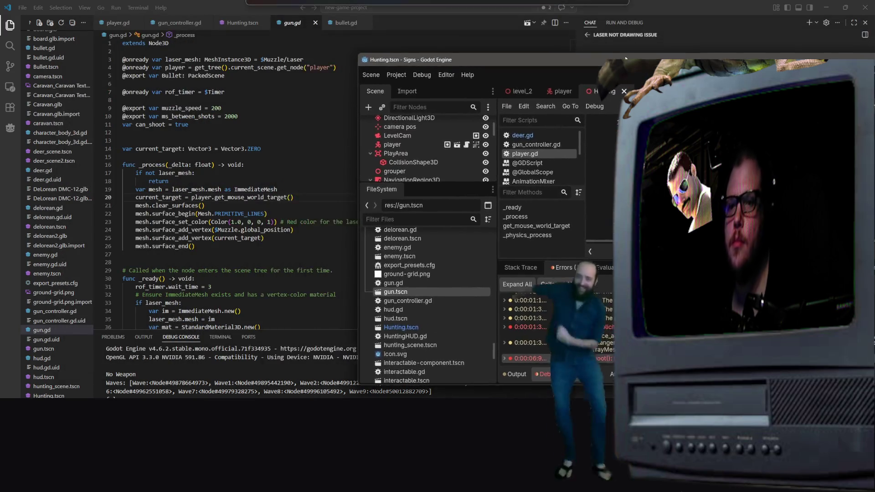
left_click(389, 145)
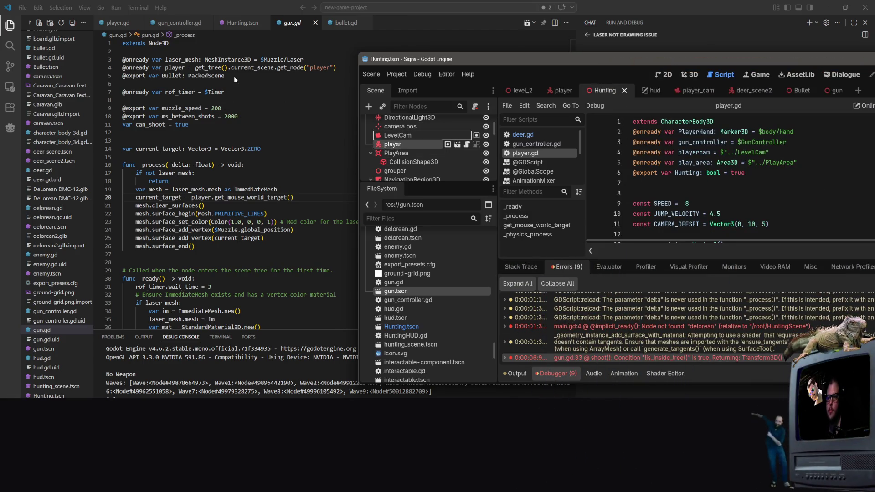
left_click_drag(349, 130, 351, 132)
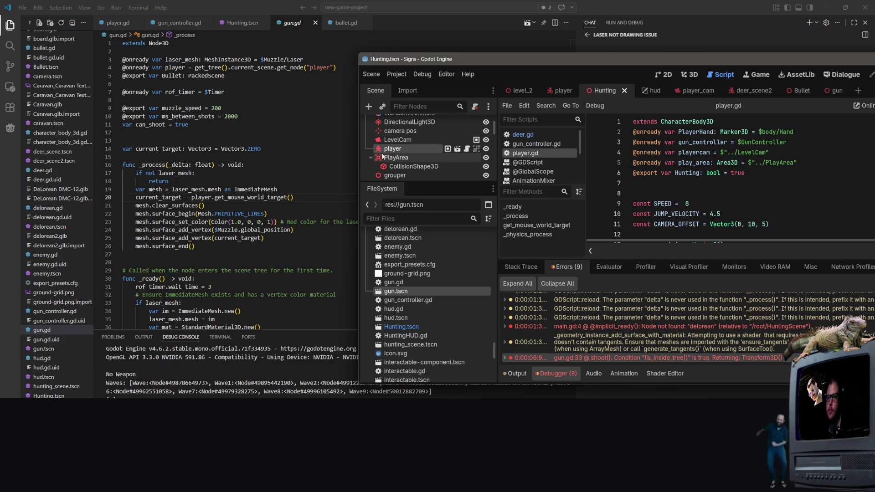
left_click(316, 23)
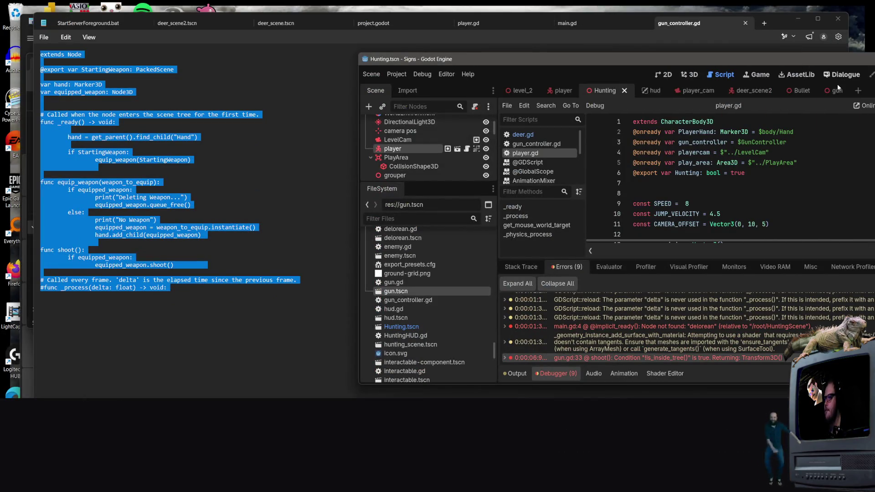
left_click(836, 90)
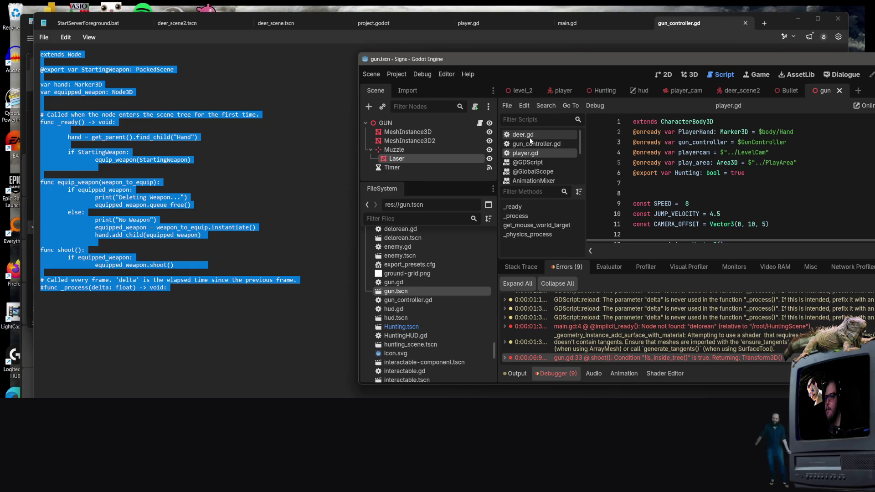
left_click(480, 123)
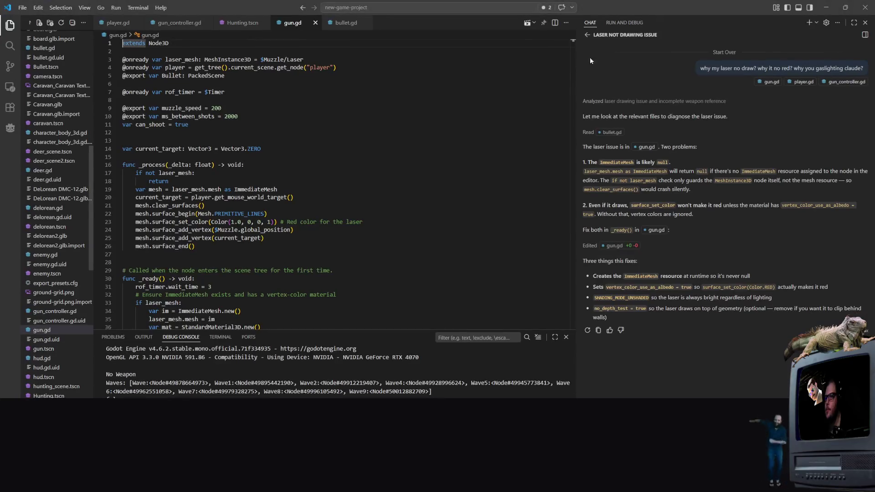
left_click(179, 100)
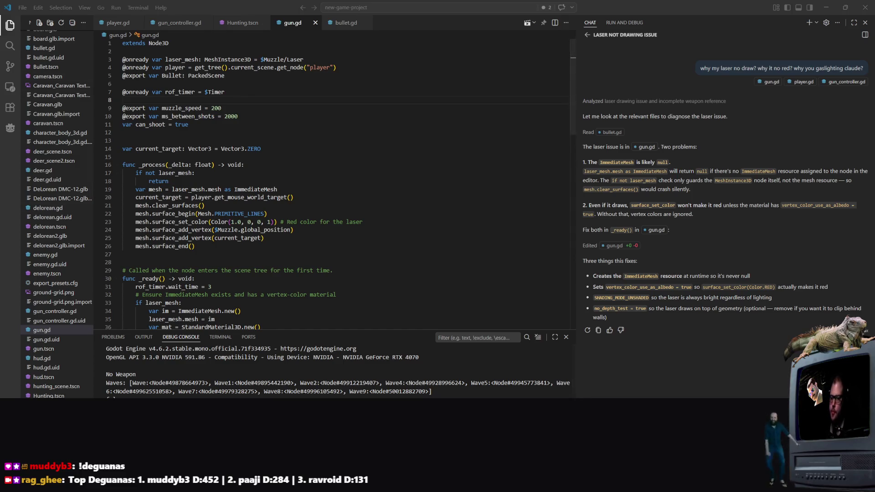
left_click(372, 212)
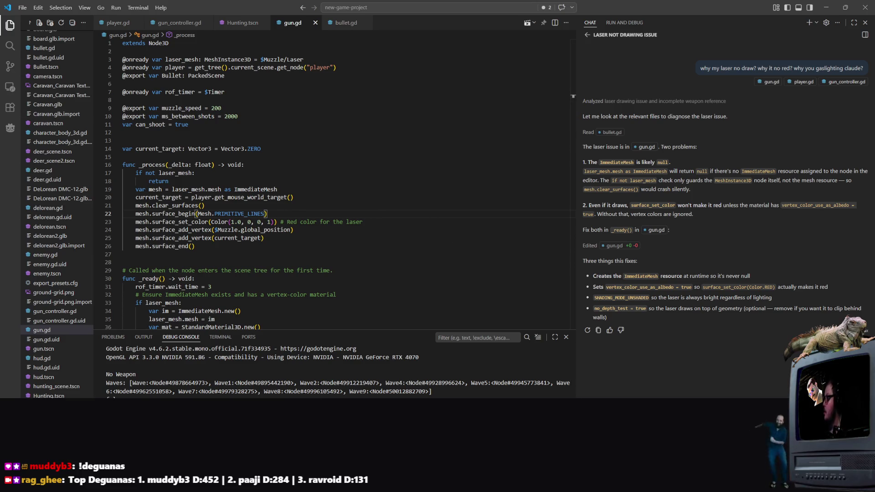
left_click(309, 183)
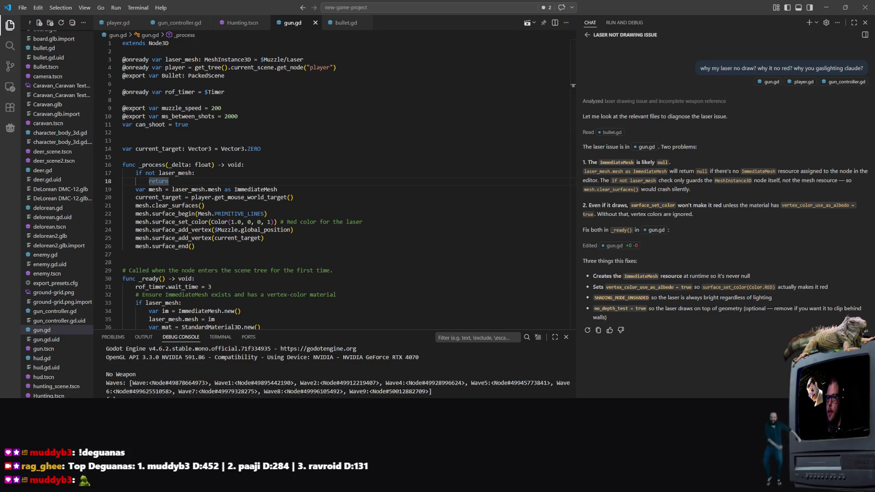
key("alt+Tab")
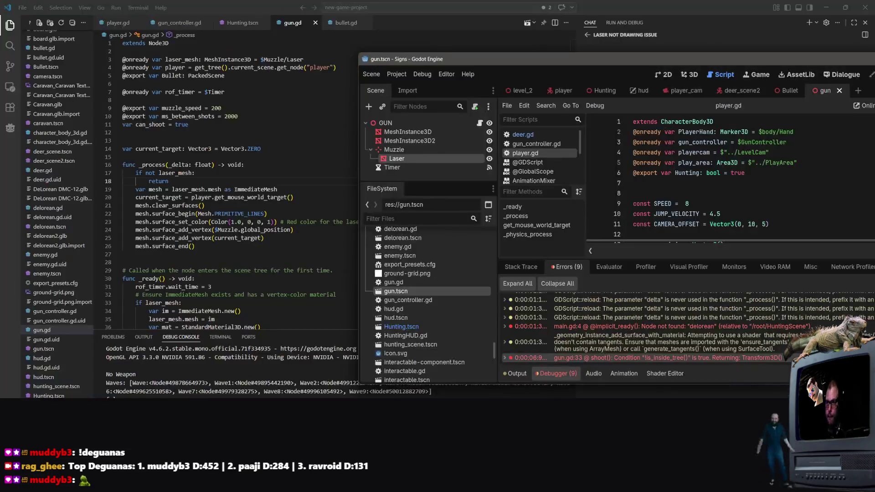
Step: Look over the Hunting and player scene node trees in Godot, then return to gun.gd
mouse_move(732, 117)
left_mouse_down()
mouse_move(544, 87)
mouse_move(582, 85)
left_mouse_up()
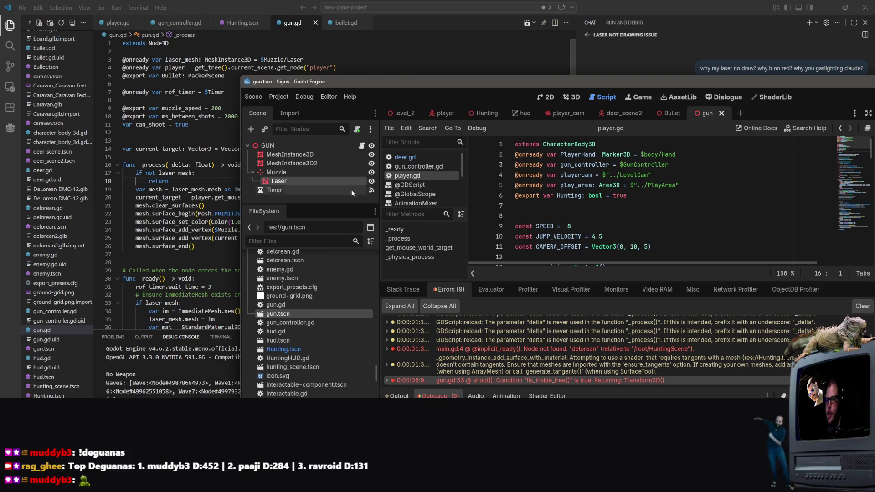
mouse_move(487, 115)
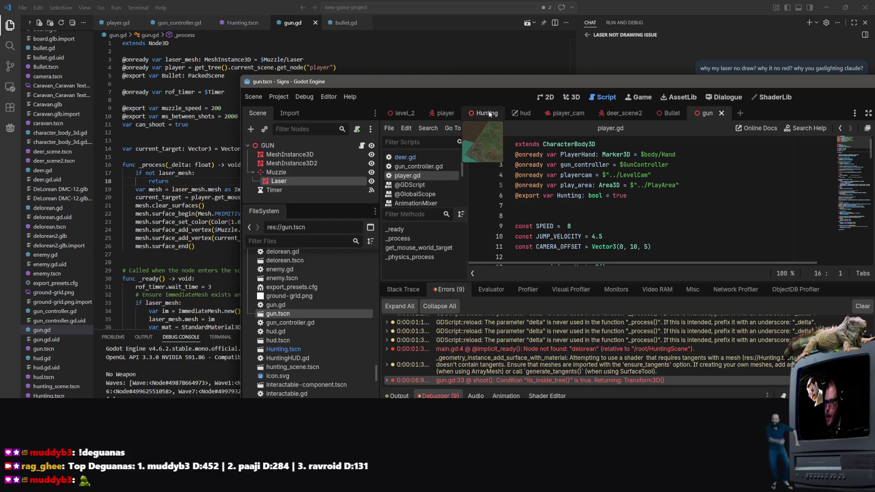
left_click(492, 113)
scroll(345, 180, "down", 3)
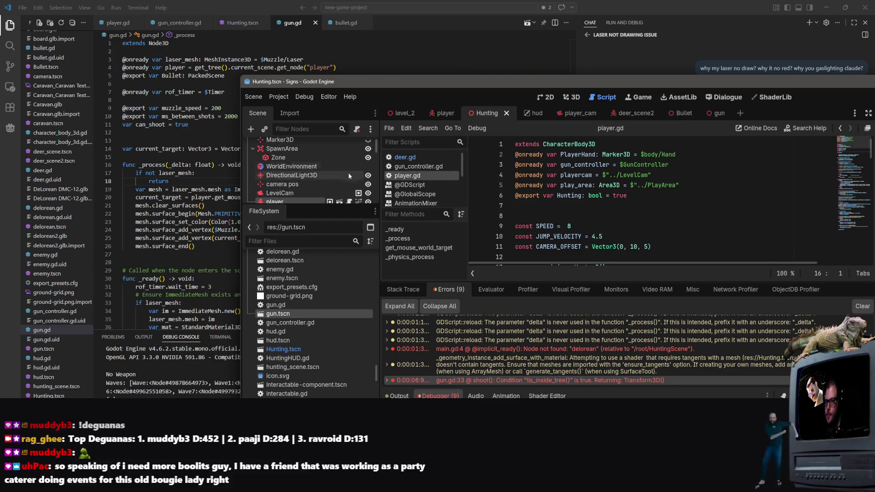
mouse_move(421, 82)
left_mouse_down()
mouse_move(442, 63)
mouse_move(507, 57)
left_mouse_up()
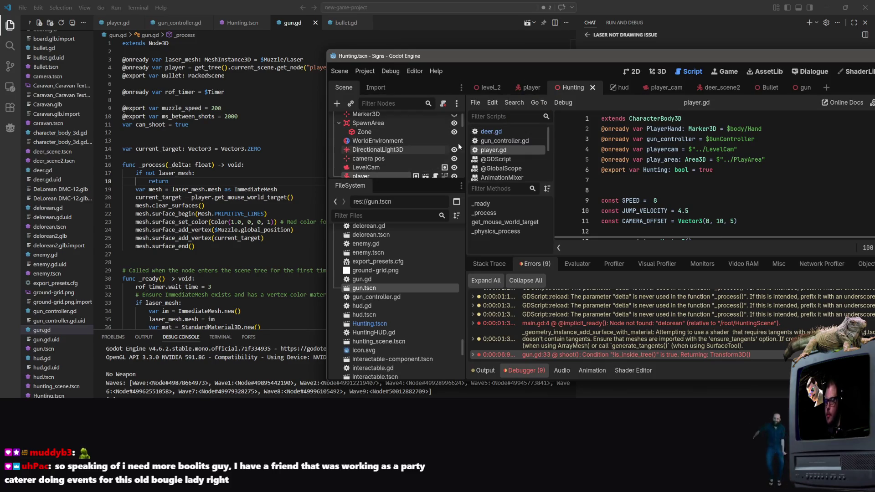
left_click(534, 88)
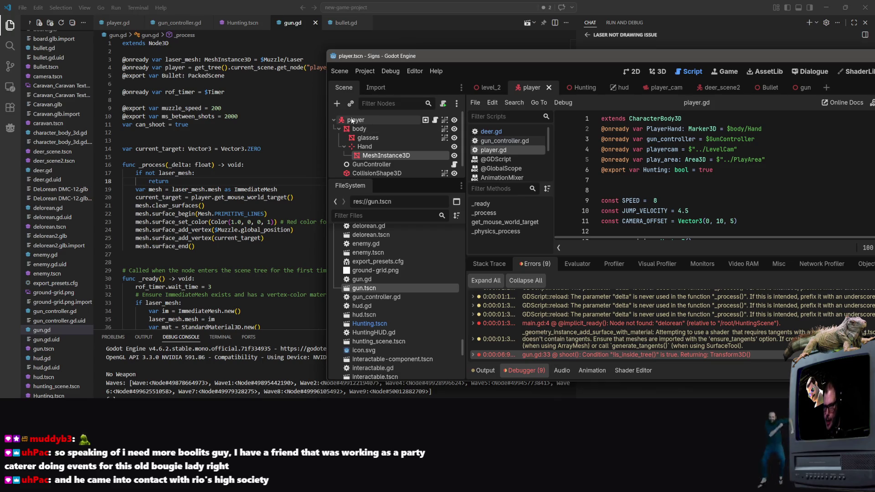
left_click(322, 99)
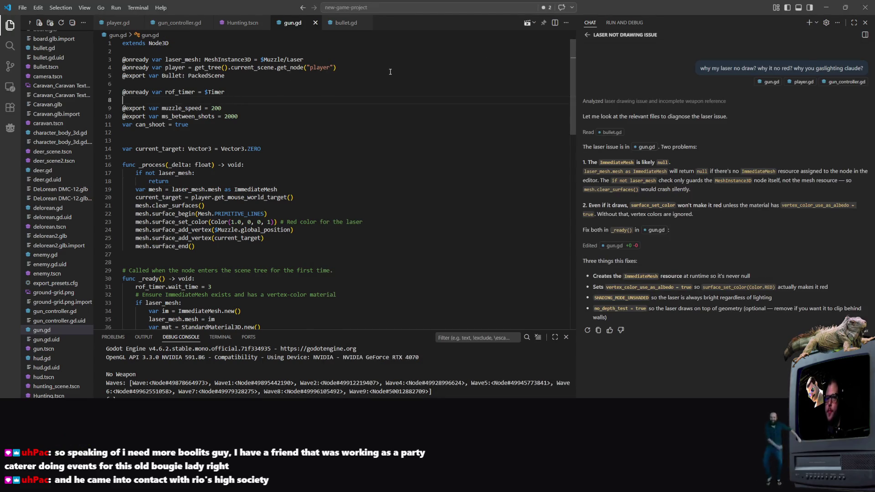
Step: Replace line 4's get_tree().current_scene.get_node("player") with $"../../../", then view Hunting.tscn
mouse_move(356, 66)
left_mouse_down()
mouse_move(151, 68)
mouse_move(204, 64)
left_mouse_up()
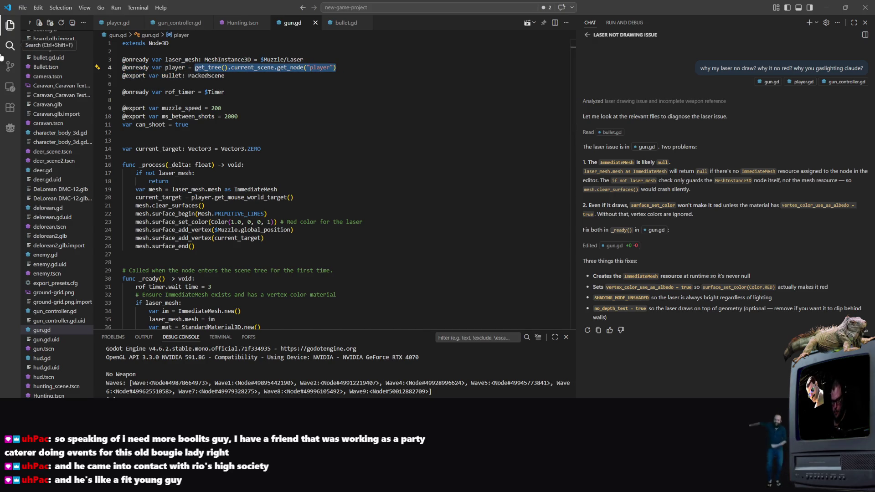
type("$\"..")
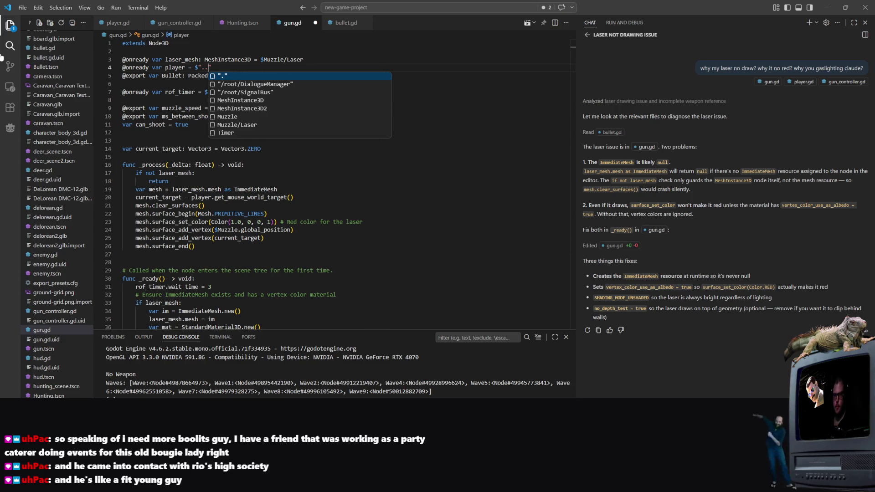
type("/../")
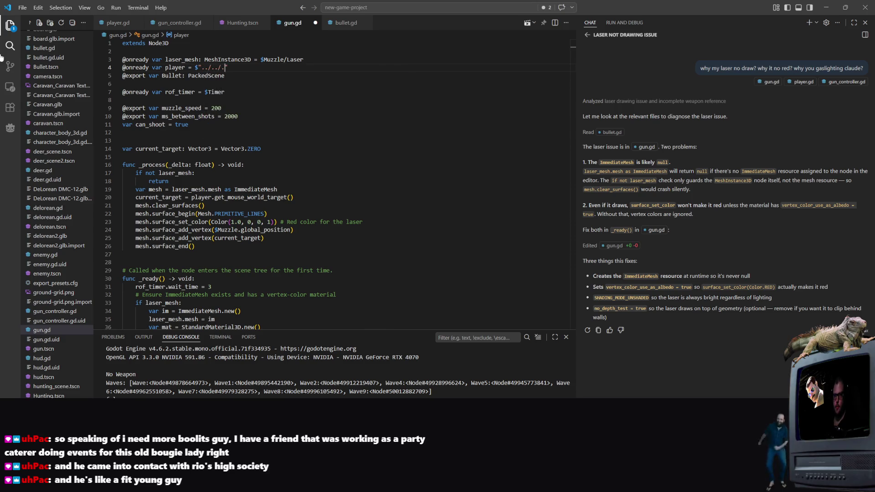
type("../")
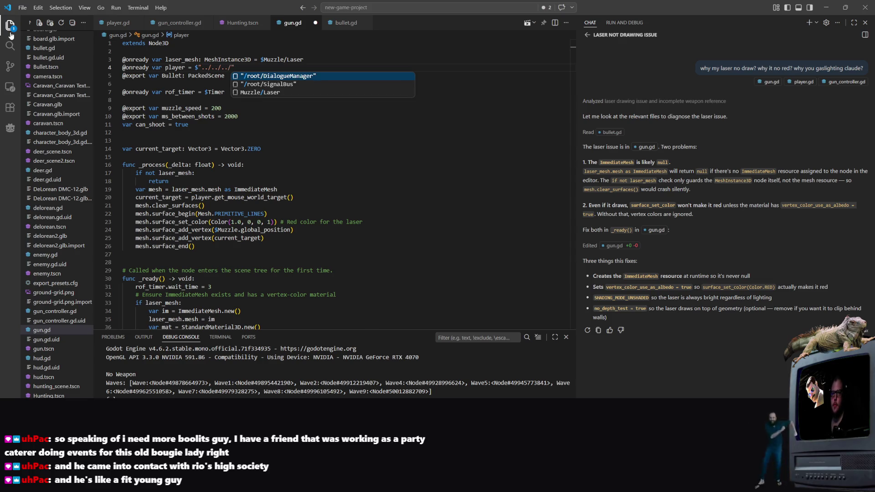
left_click(324, 157)
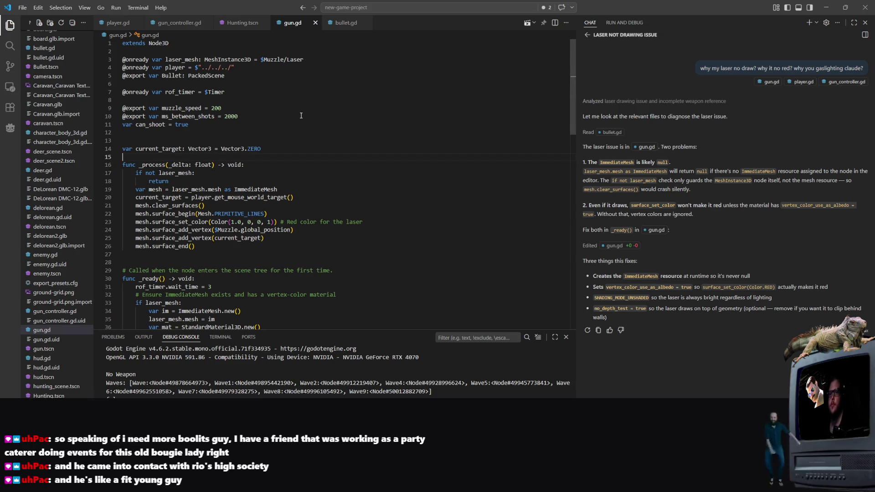
left_click_drag(266, 238, 296, 230)
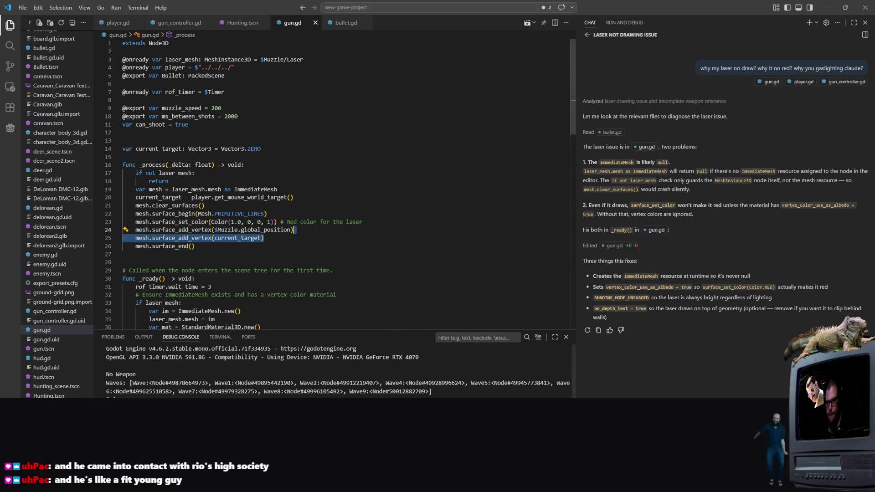
left_click(242, 22)
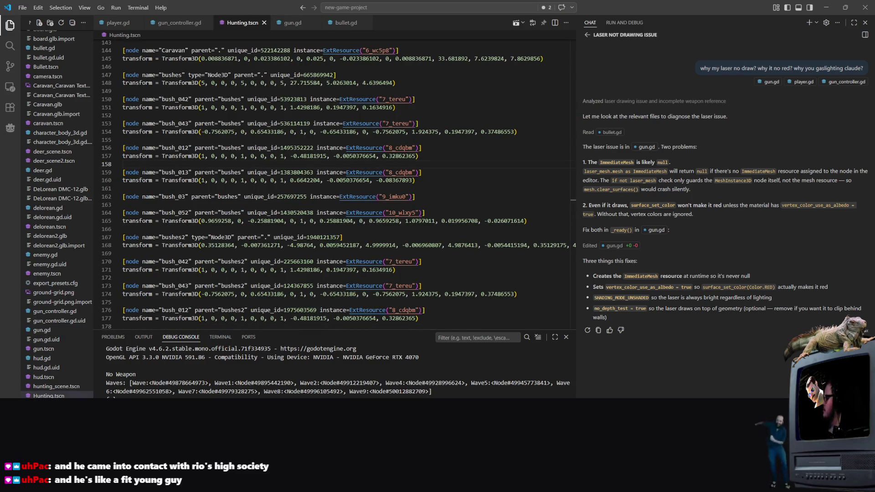
Step: Switch from Visual Studio Code to the Godot editor
key("alt+Tab")
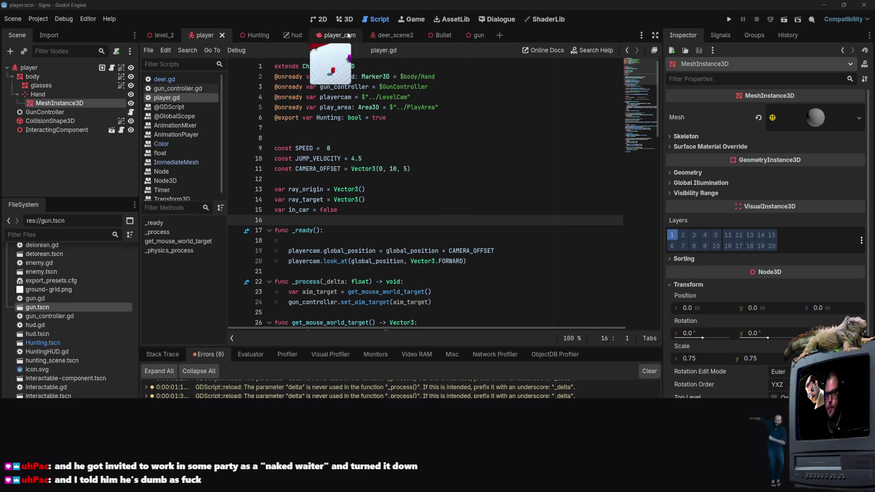
Step: Run the Hunting scene, move down onto the grass, shoot a deer for one kill, then close the game
left_click(249, 37)
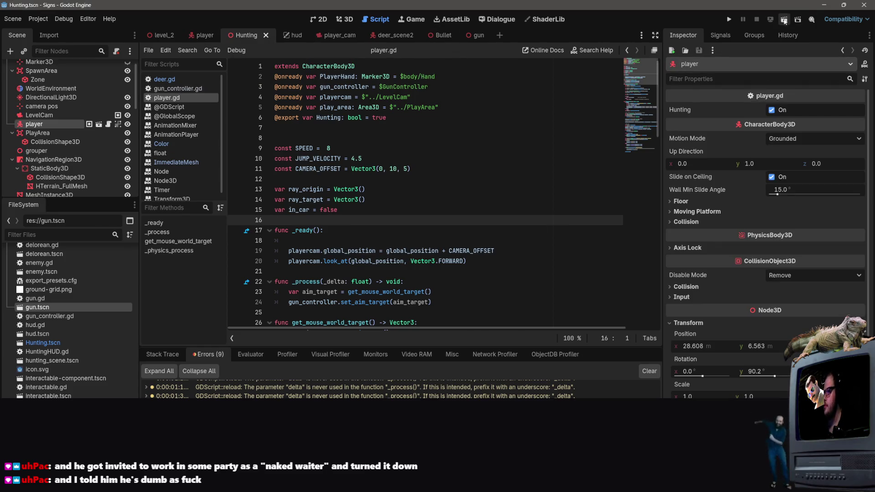
left_click(783, 19)
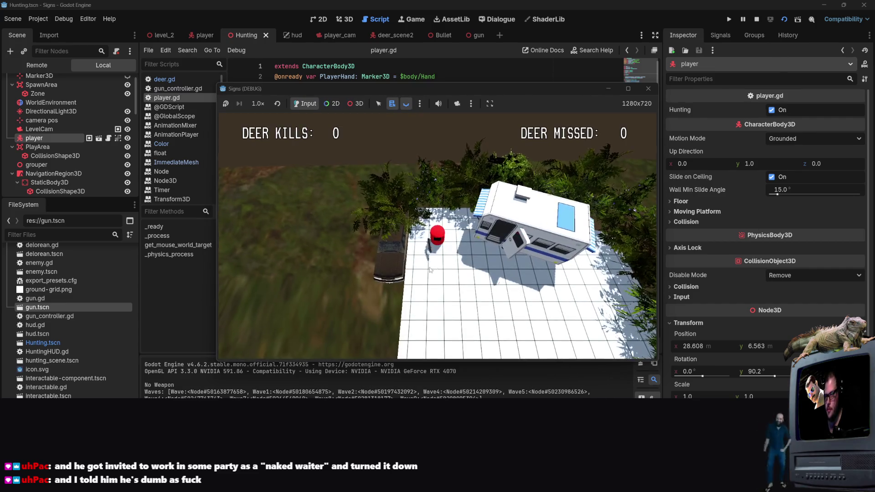
key("s")
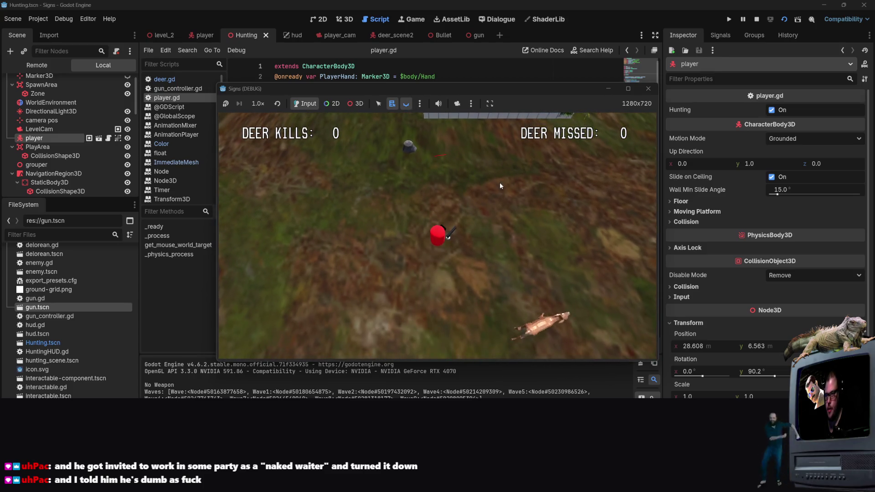
left_click(631, 309)
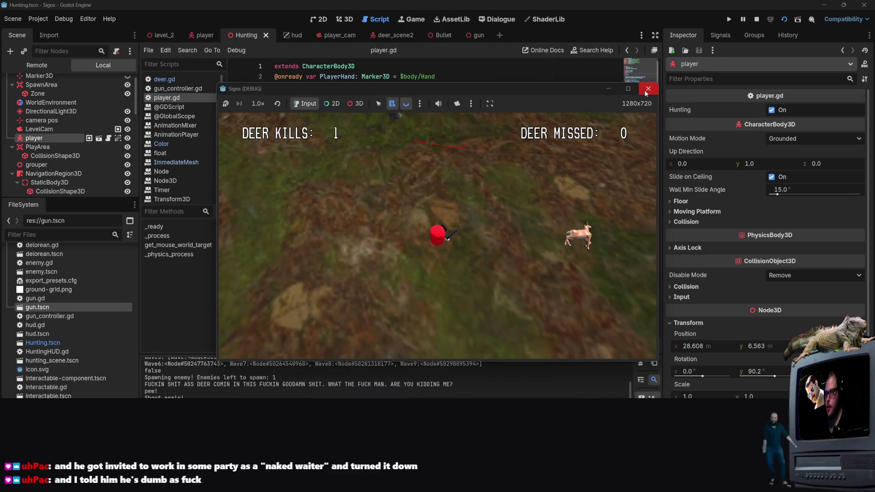
left_click(647, 89)
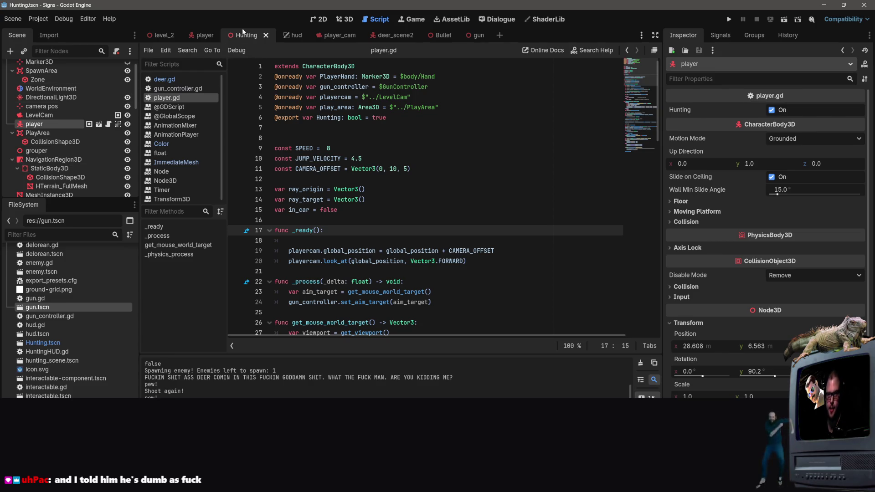
Step: Try running the gun scene on its own, stop it, and frame it in the 3D view
left_click(475, 36)
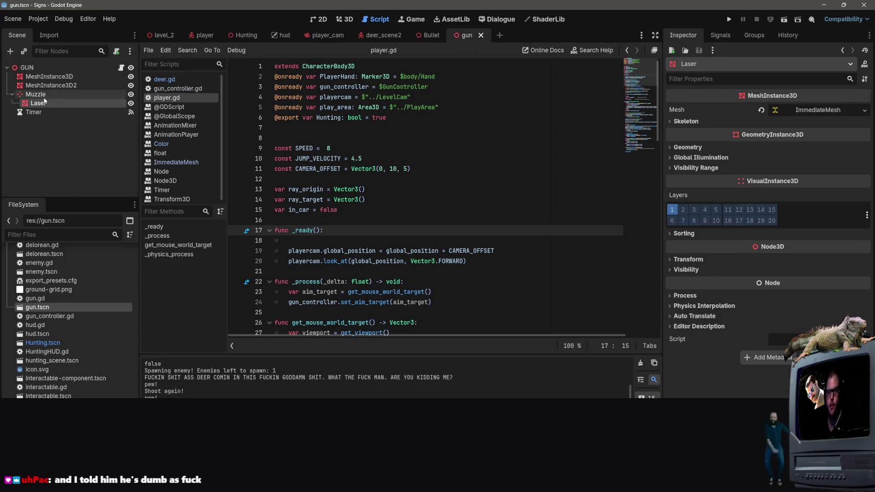
left_click(783, 19)
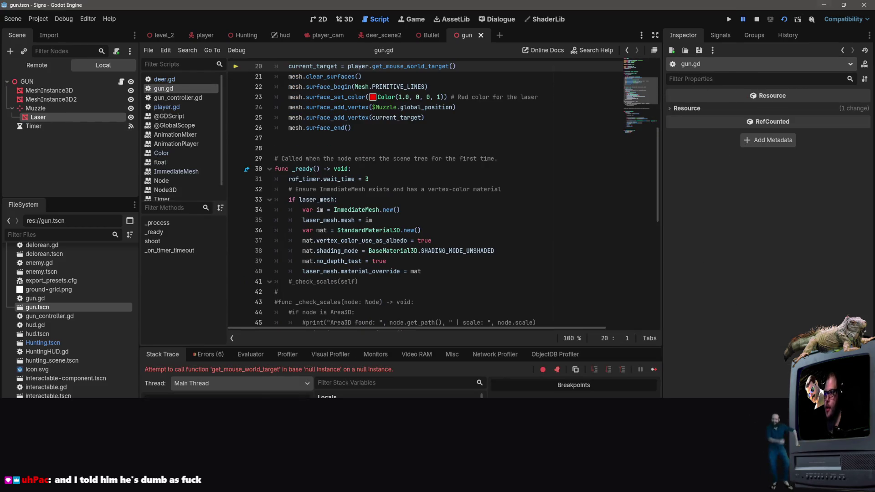
left_click(783, 19)
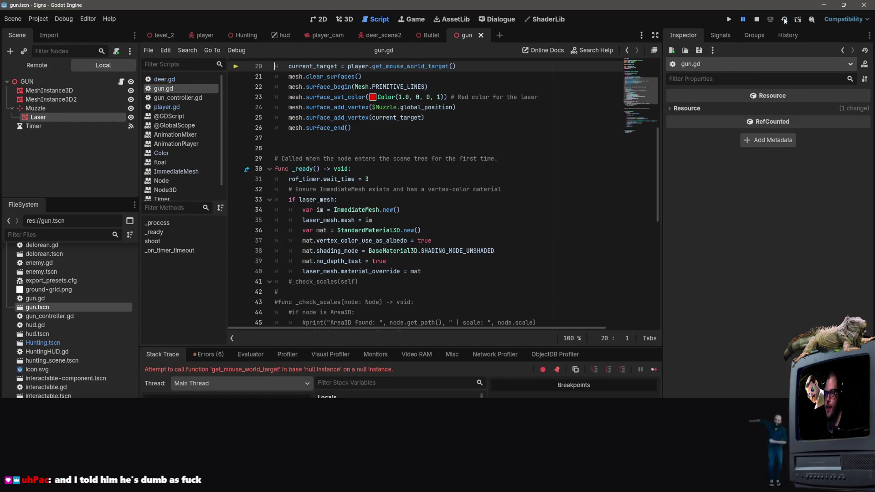
left_click(758, 20)
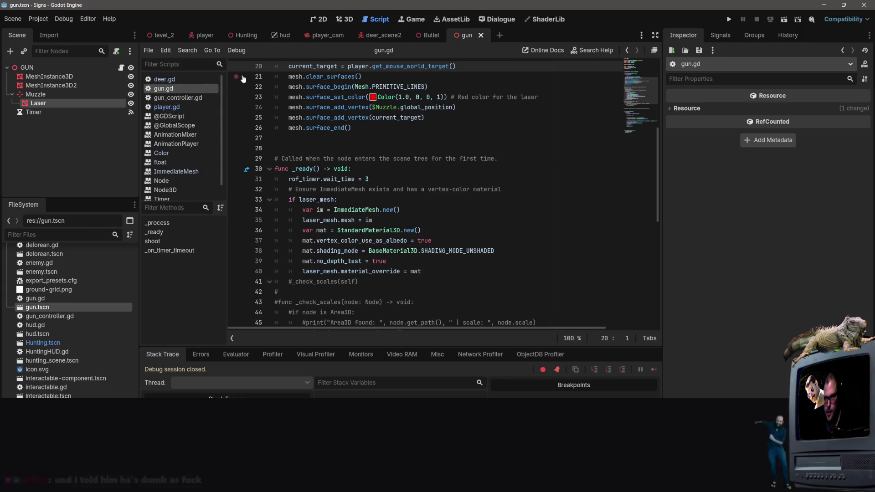
left_click(345, 19)
key("f")
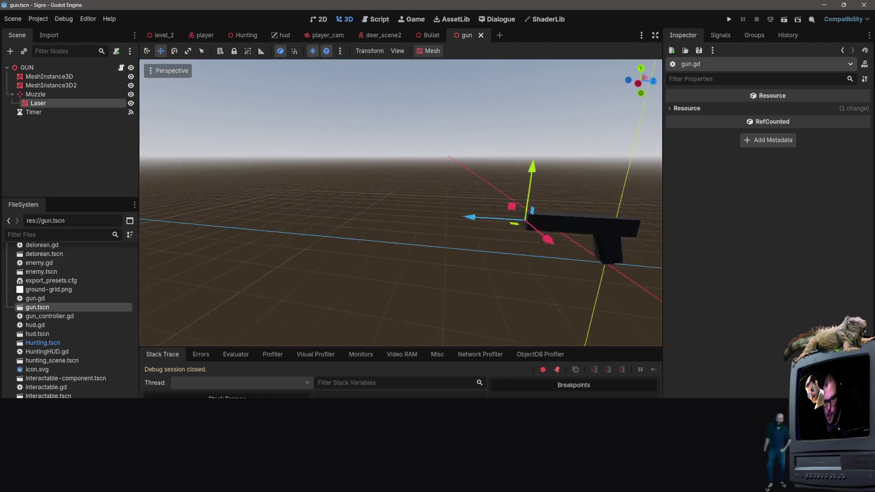
Step: Inspect the Laser node's Transform position and Geometry settings, finding no material override
left_click(64, 103)
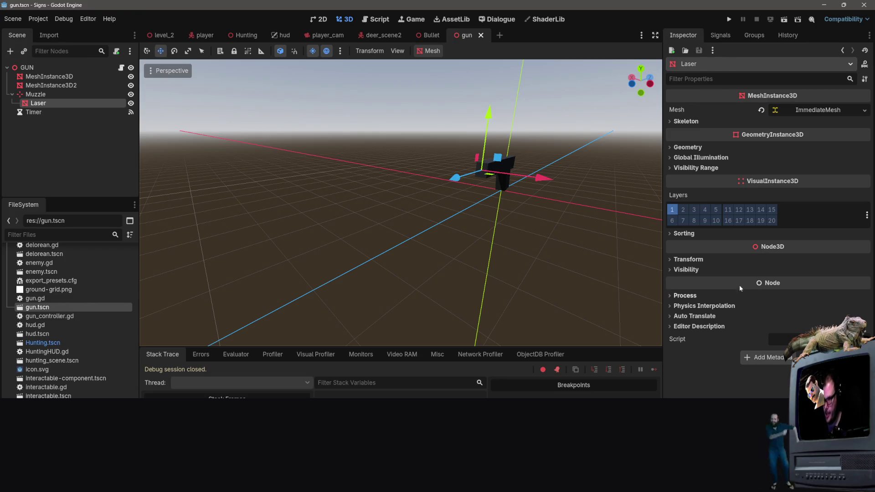
left_click(688, 259)
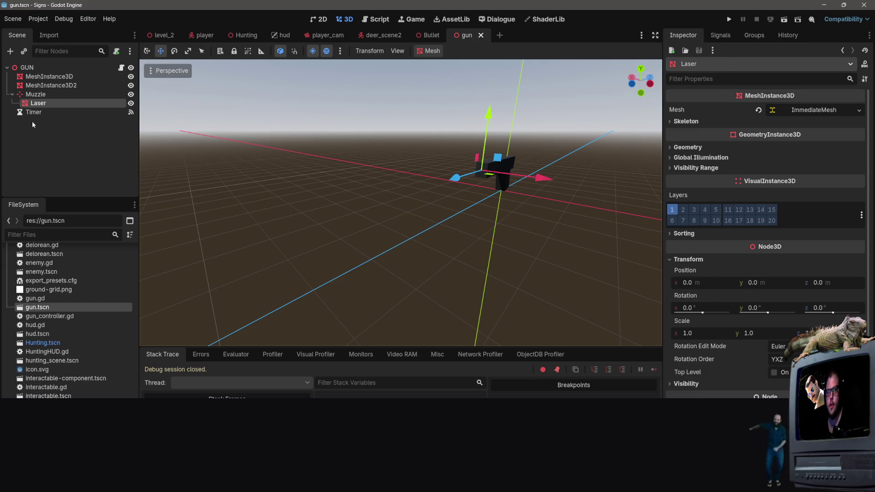
left_click(36, 95)
left_click(40, 104)
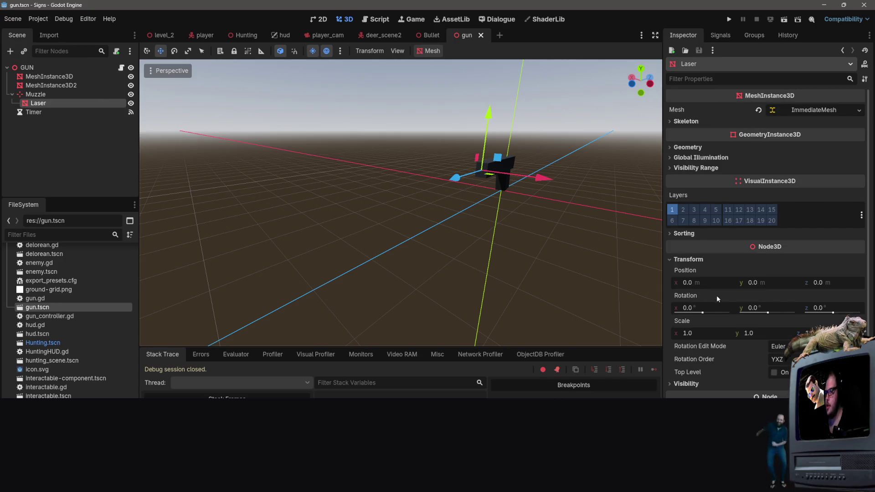
left_click(712, 285)
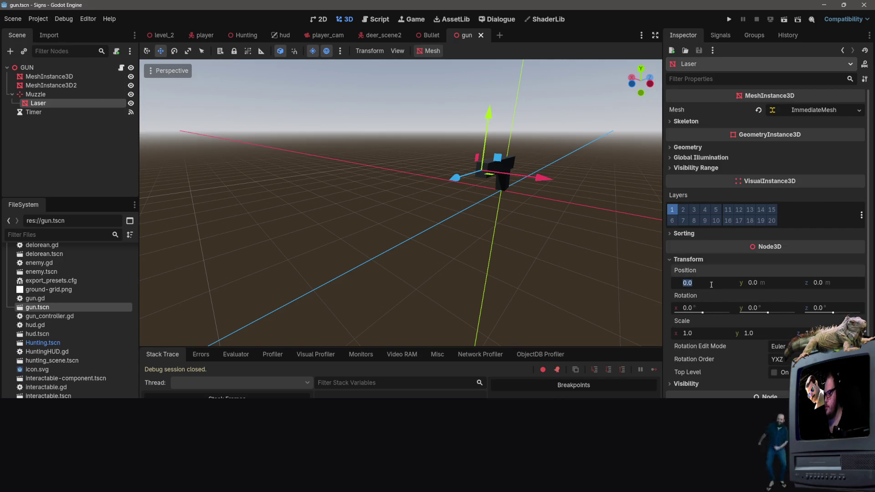
left_click(688, 147)
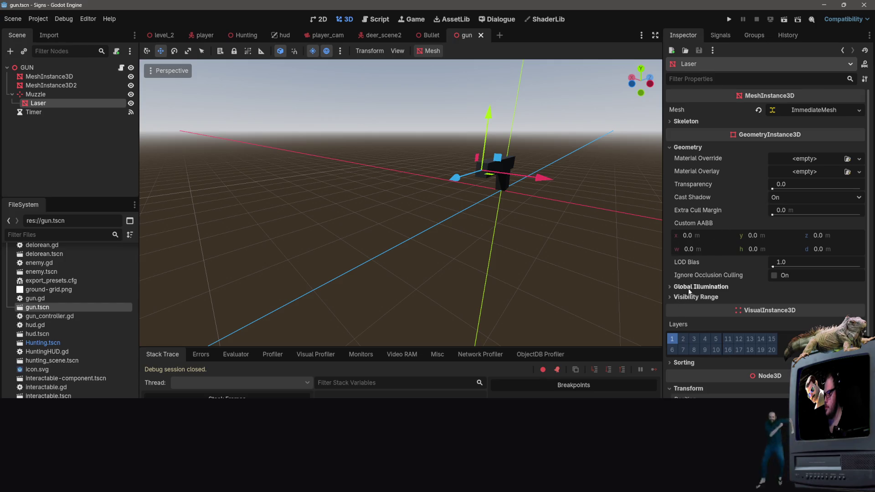
scroll(714, 227, "down", 3)
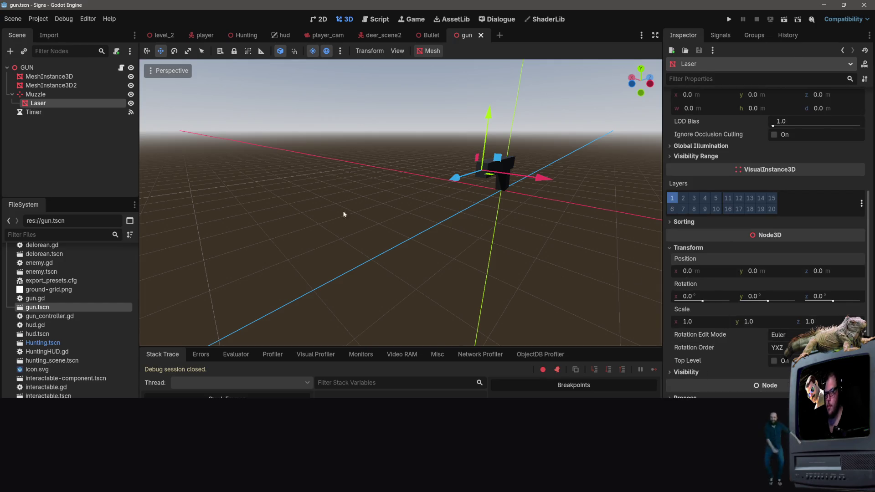
right_click(56, 143)
Step: Delete the old Laser node and add a MeshInstance3D child under GUN
left_click(49, 169)
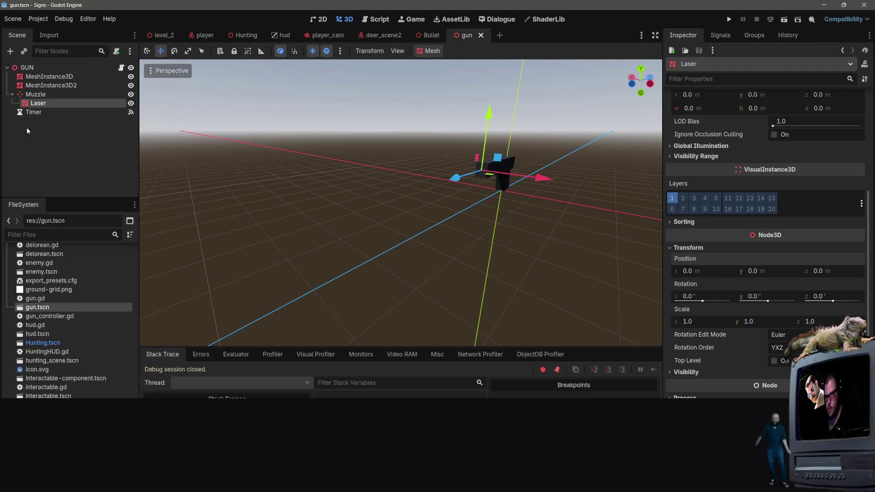
key("Delete")
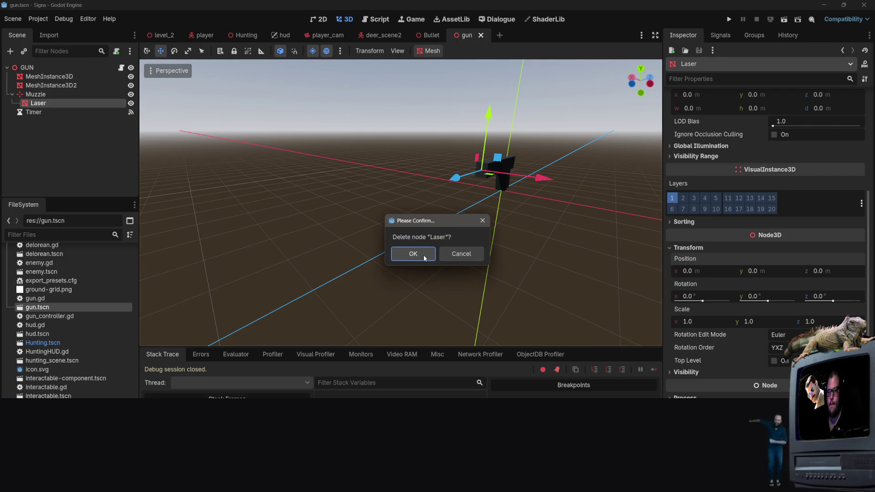
left_click(426, 257)
right_click(27, 68)
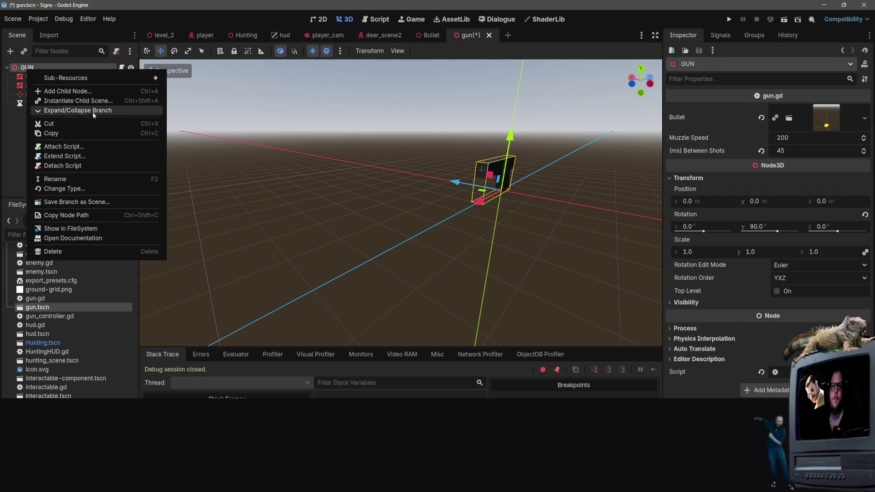
left_click(91, 91)
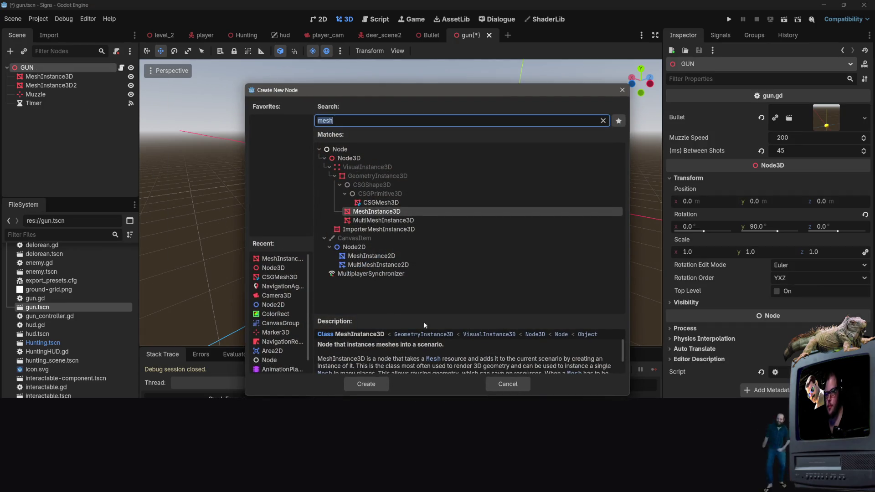
left_click(365, 384)
Step: Give the new mesh node a New ImmediateMesh and rename it Laser
scroll(558, 213, "up", 5)
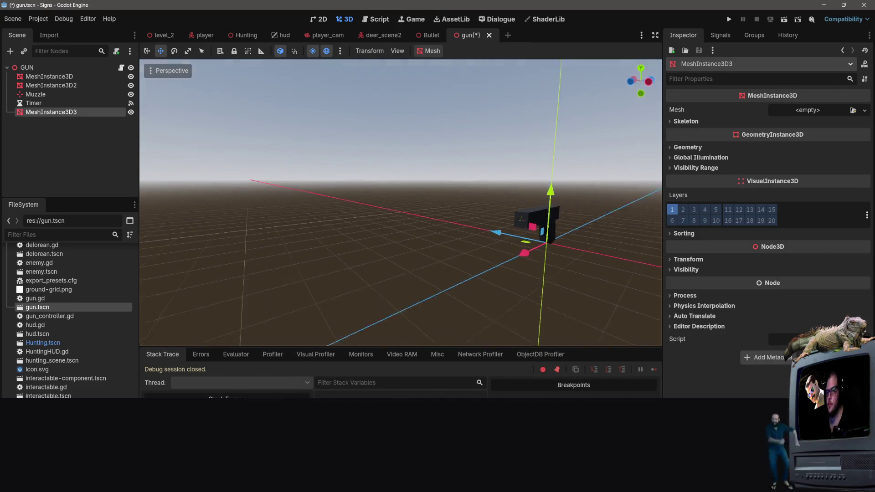
mouse_move(558, 212)
left_mouse_down()
mouse_move(436, 269)
mouse_move(428, 260)
mouse_move(460, 255)
left_mouse_up()
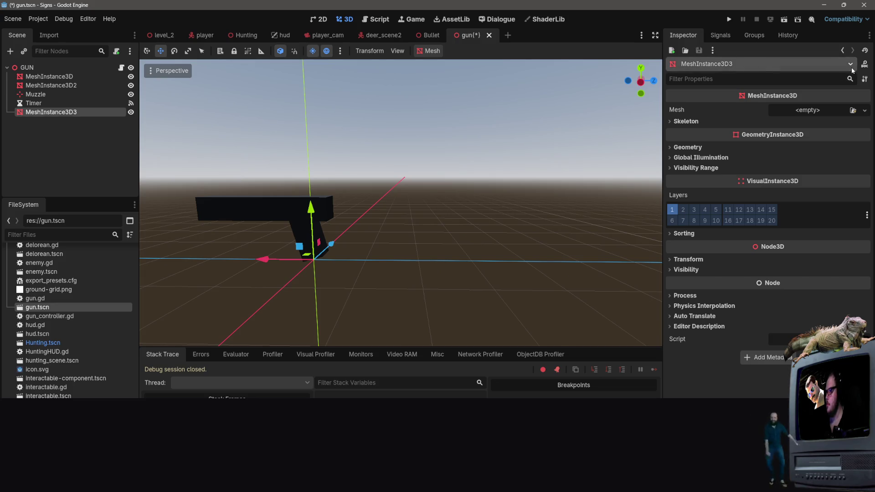
left_click(826, 114)
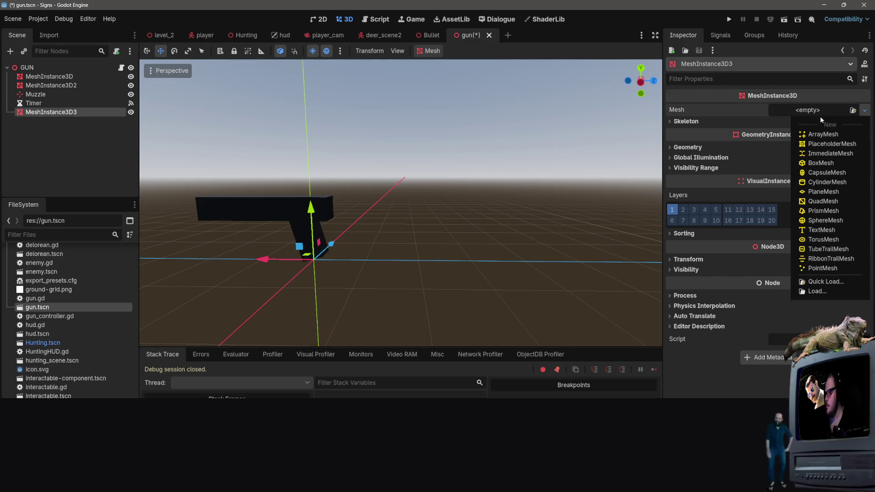
left_click(829, 153)
double_click(75, 112)
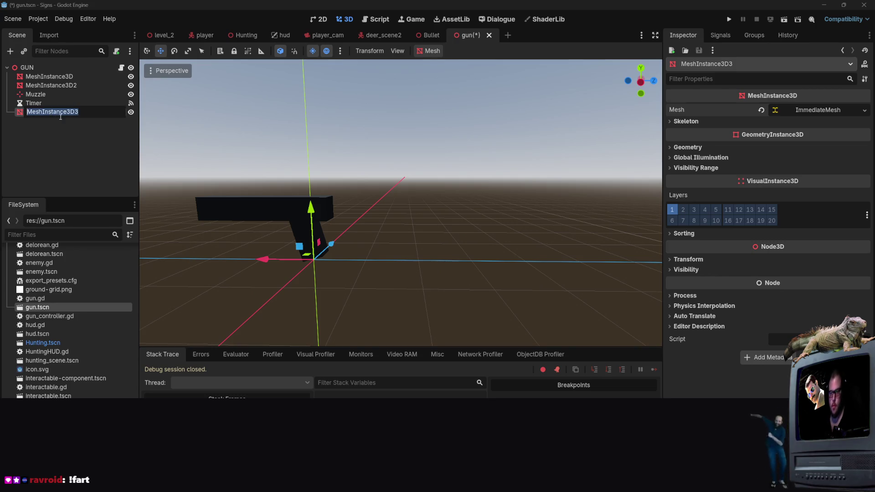
type("Laser")
key("Return")
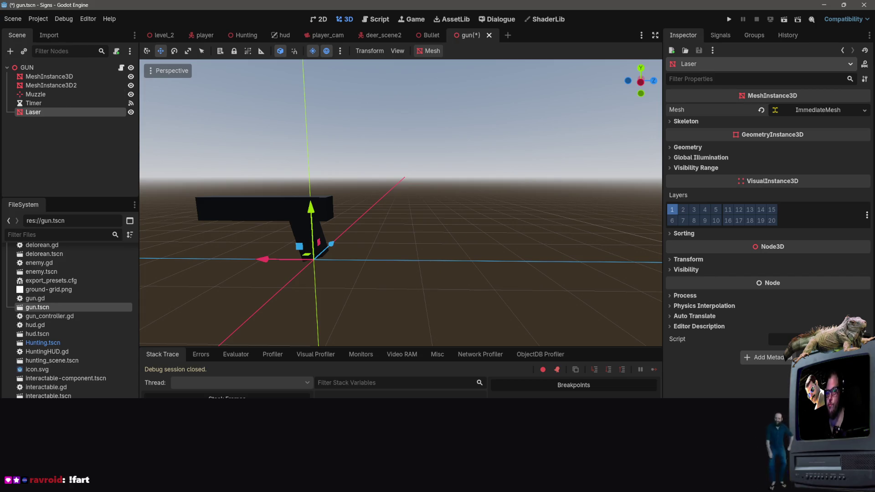
Step: Glance at the player and player_cam scenes, then save gun.tscn
left_click(199, 33)
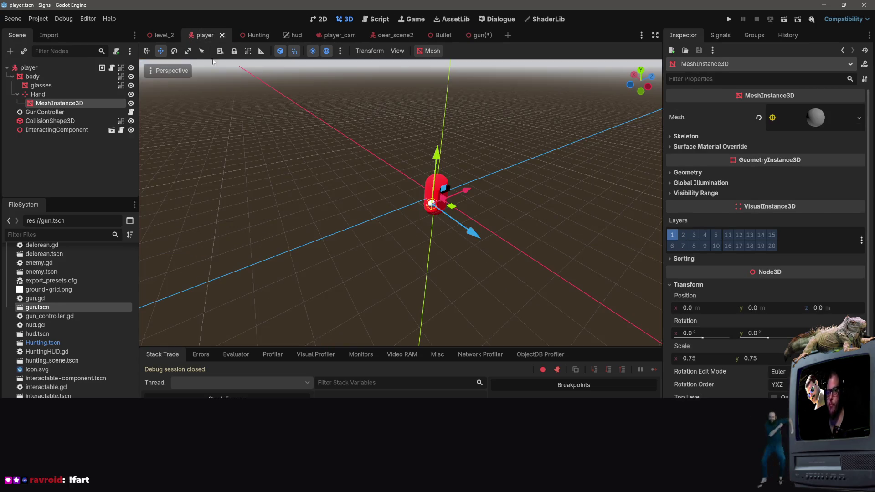
left_click(305, 196)
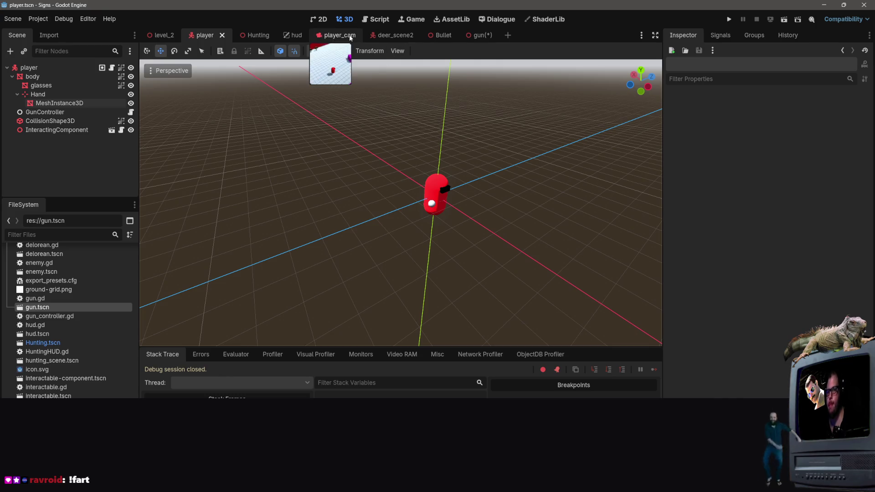
left_click(350, 37)
left_click(477, 35)
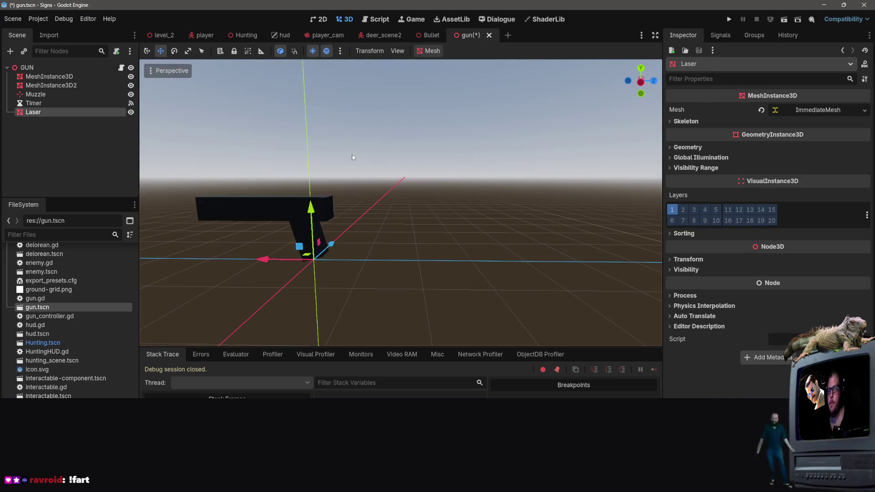
key("ctrl+s")
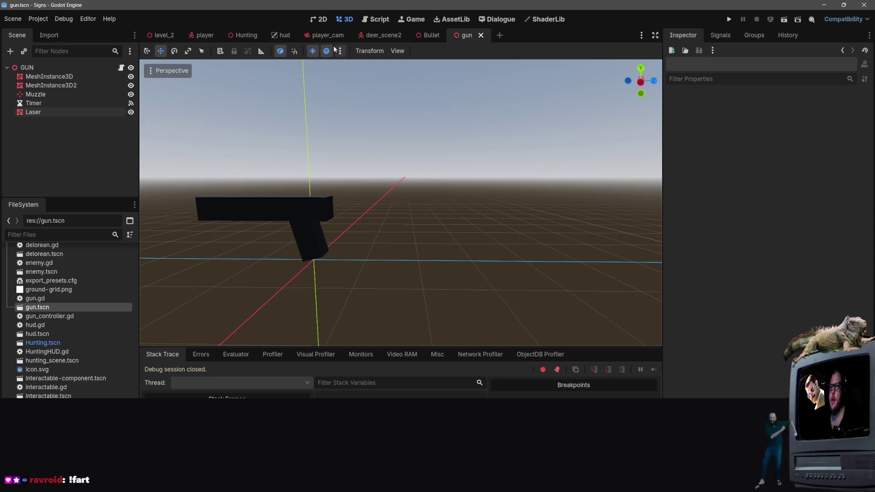
key("alt+Tab")
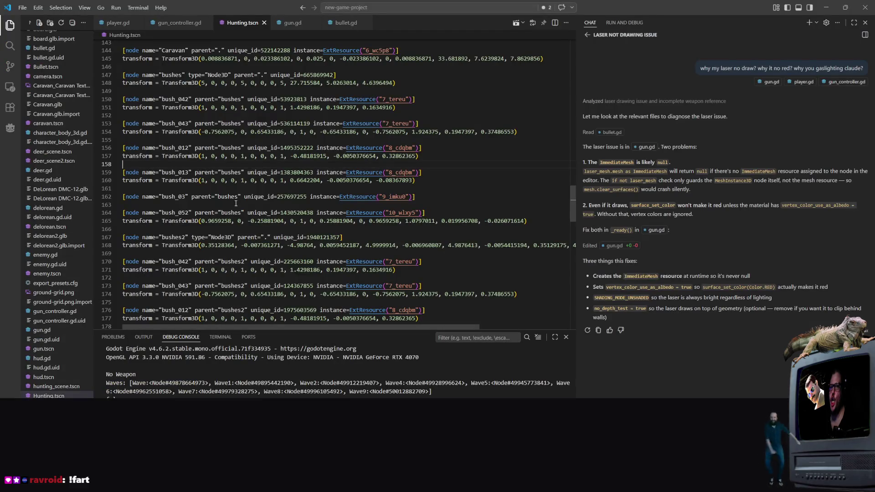
Step: In gun.gd, shorten the line 3 path $Muzzle/Laser to $Laser, then return to Godot
left_click(292, 23)
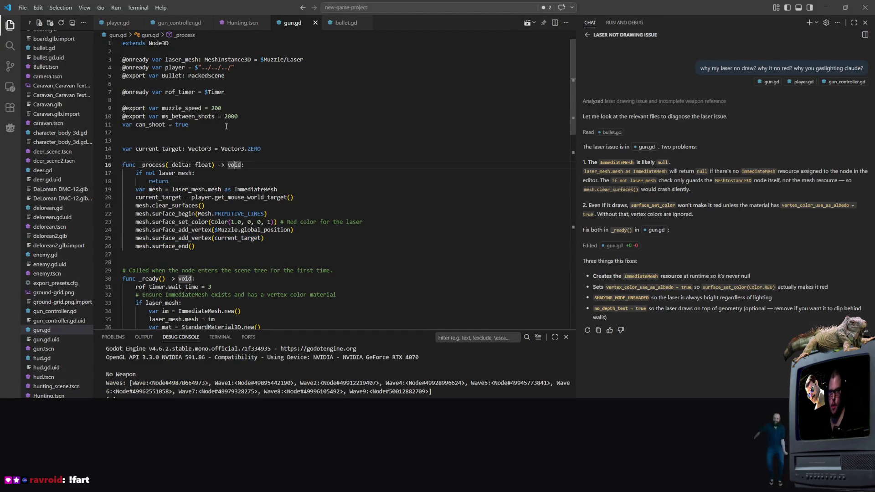
left_click(288, 60)
left_click(273, 60)
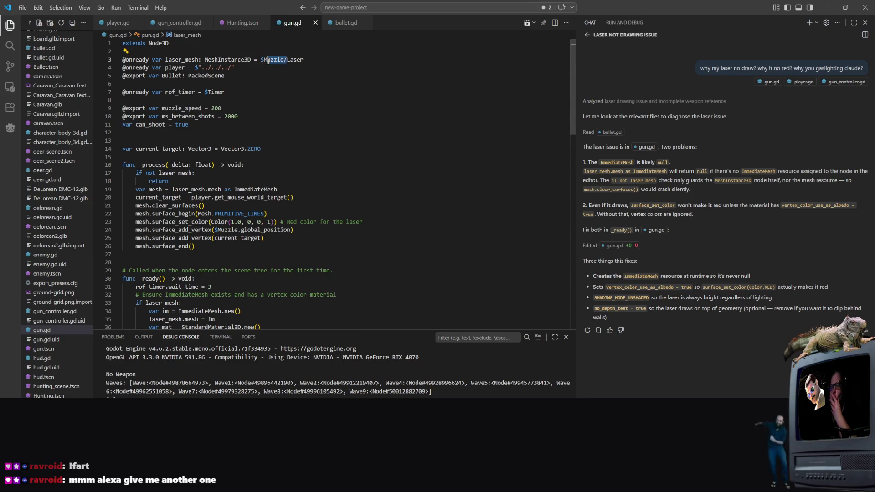
key("BackSpace")
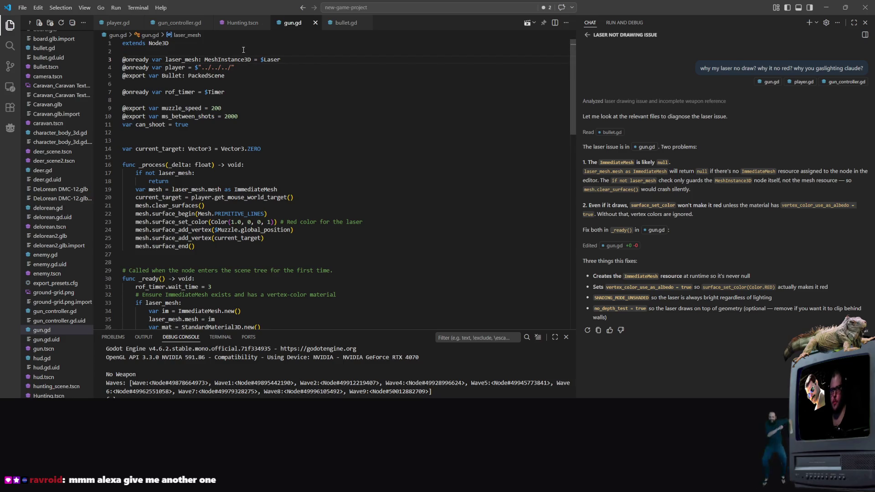
mouse_move(204, 60)
left_mouse_down()
mouse_move(242, 68)
mouse_move(251, 55)
left_mouse_up()
double_click(250, 60)
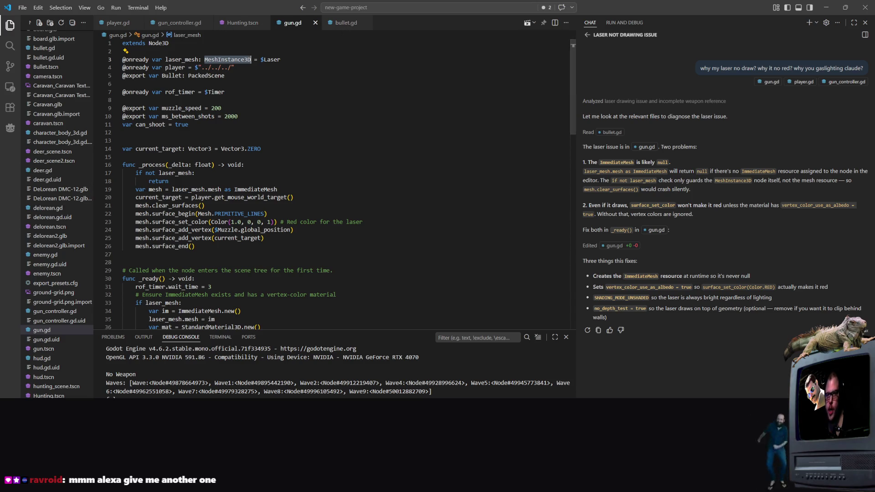
left_click(246, 24)
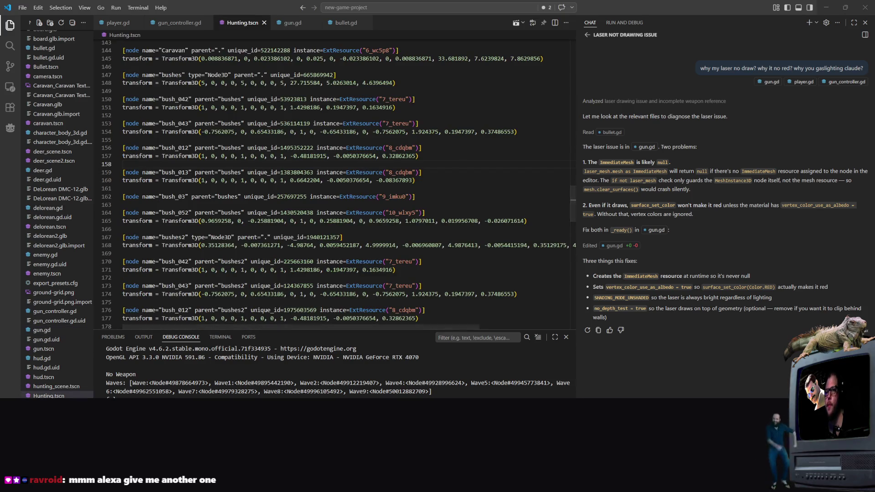
key("alt+Tab")
left_click(44, 114)
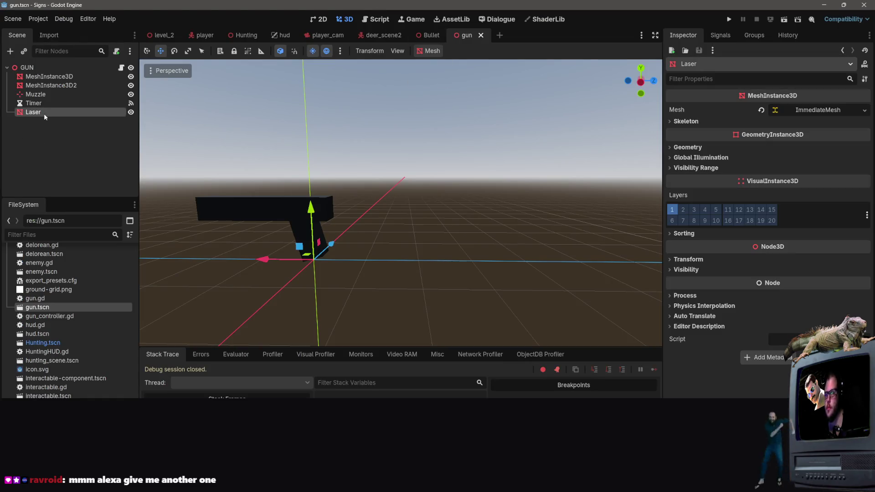
Step: Save the gun scene and run the Hunting scene to test the laser
key("ctrl+s")
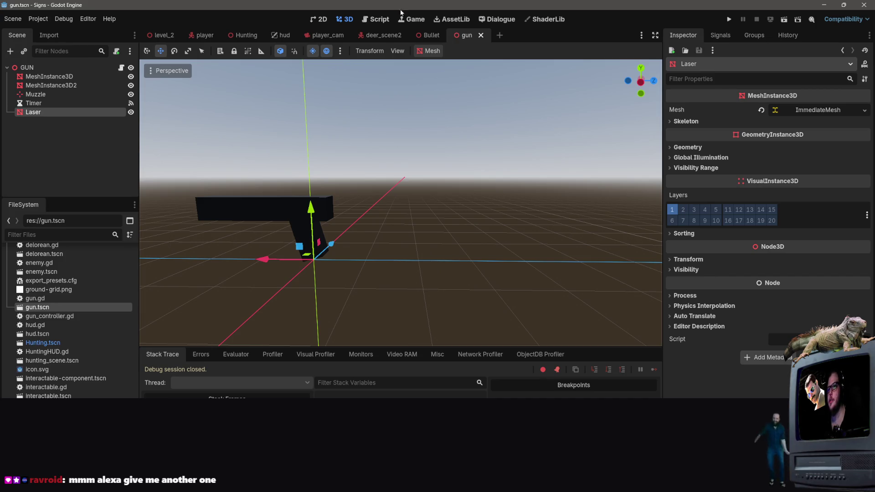
key("alt+Tab")
key("alt+Tab")
left_click(246, 35)
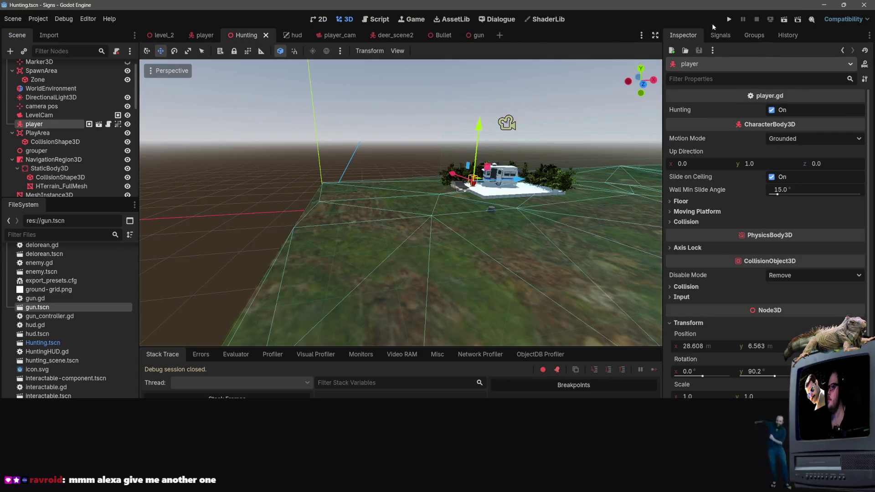
left_click(783, 18)
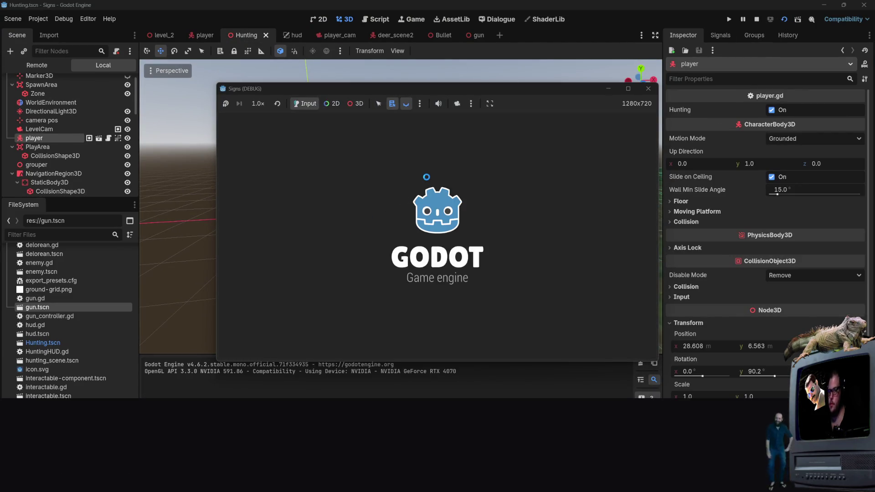
Step: Walk the player down and back up the field with S and W, then close the game
key("s")
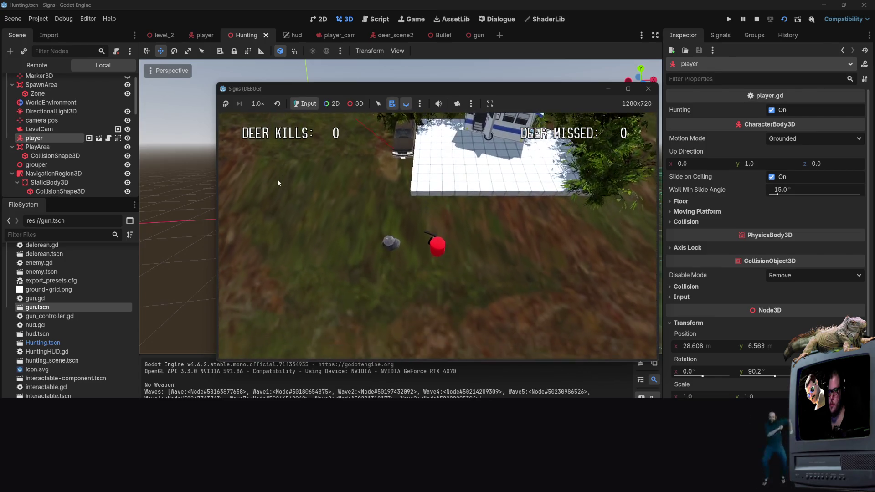
key("s")
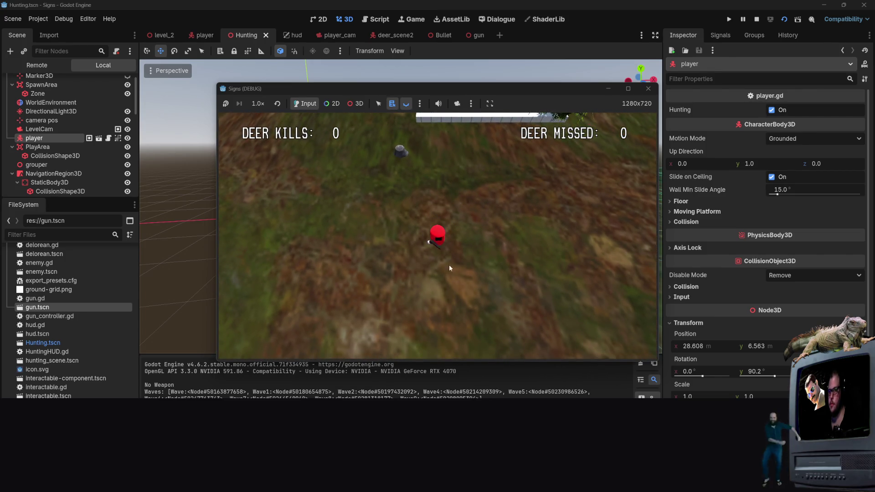
key("s")
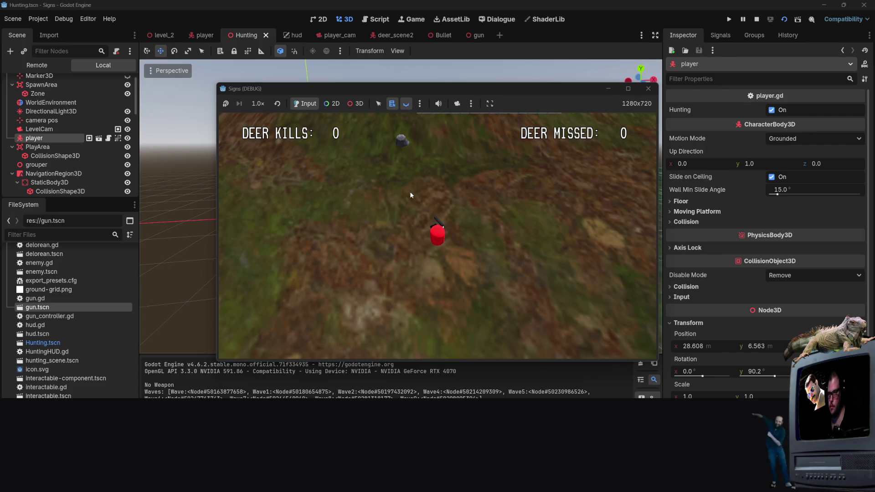
key("w")
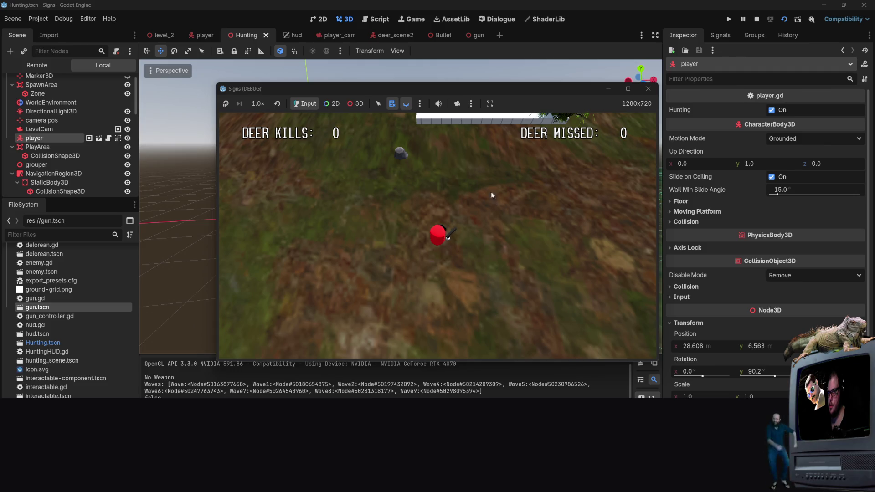
left_click(646, 91)
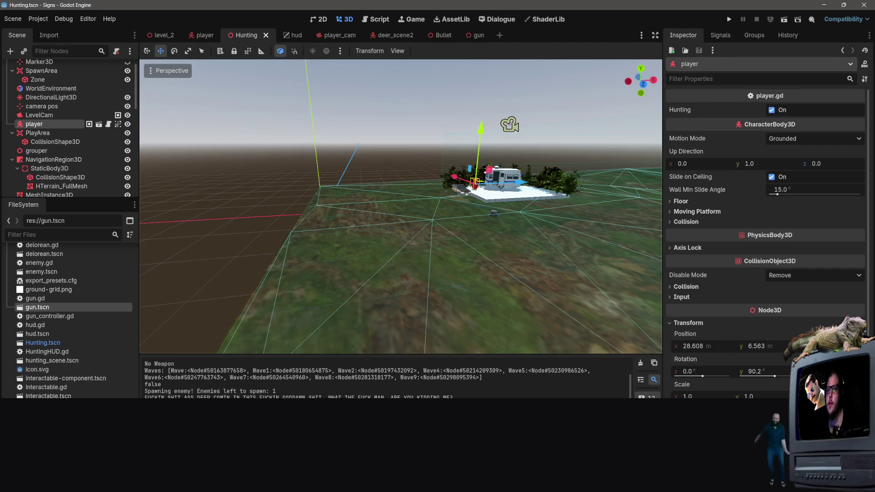
key("alt+Tab")
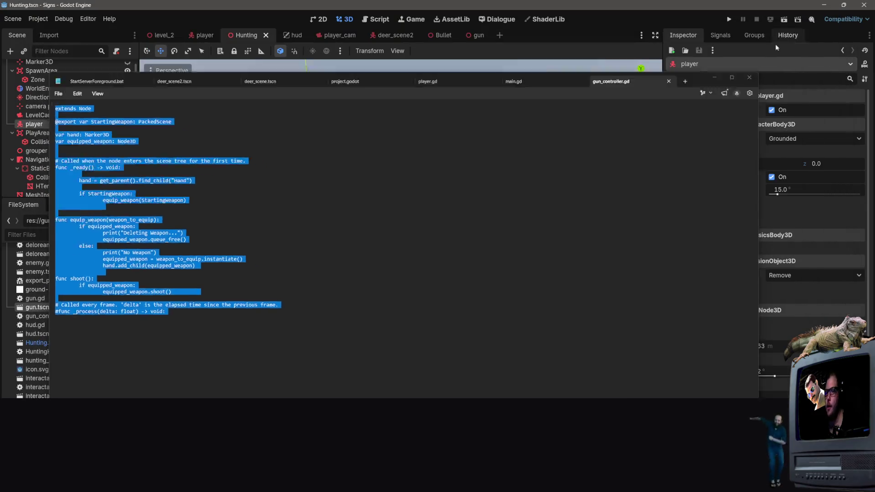
key("alt+Tab")
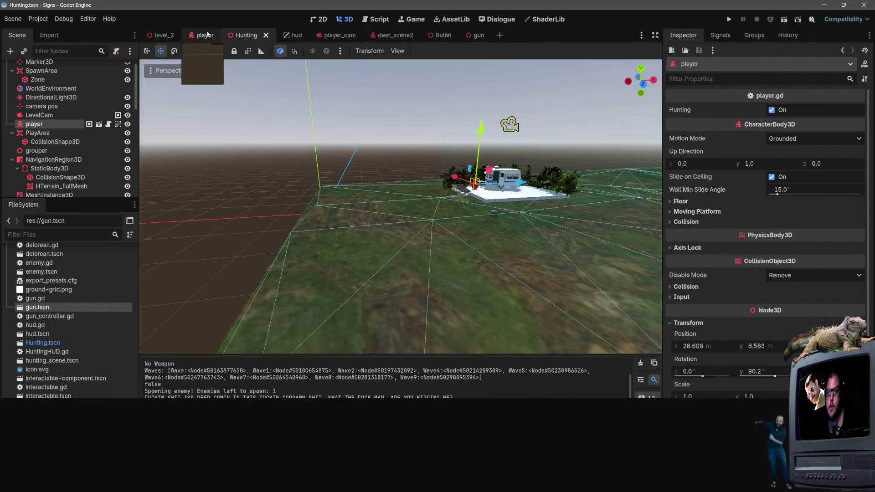
left_click(205, 35)
left_click(246, 35)
Step: Select the whole get_mouse_world_target function (lines 26–41) in player.gd for copying
key("alt+Tab")
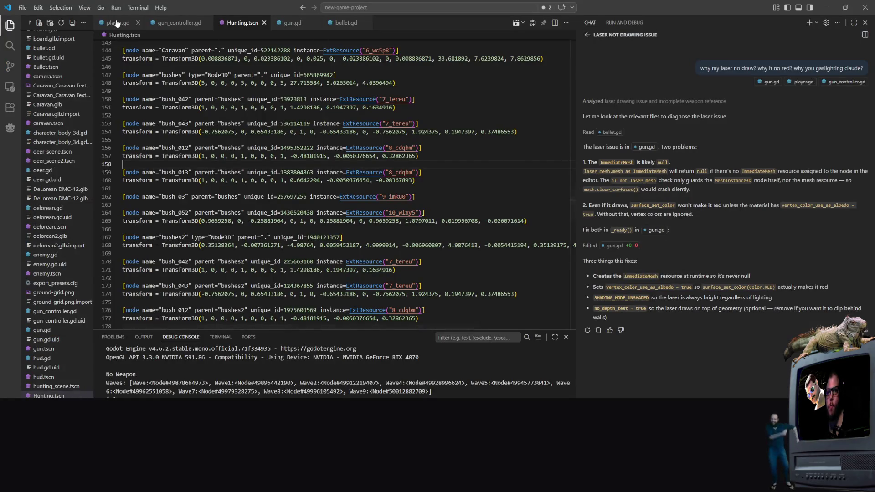
left_click(117, 24)
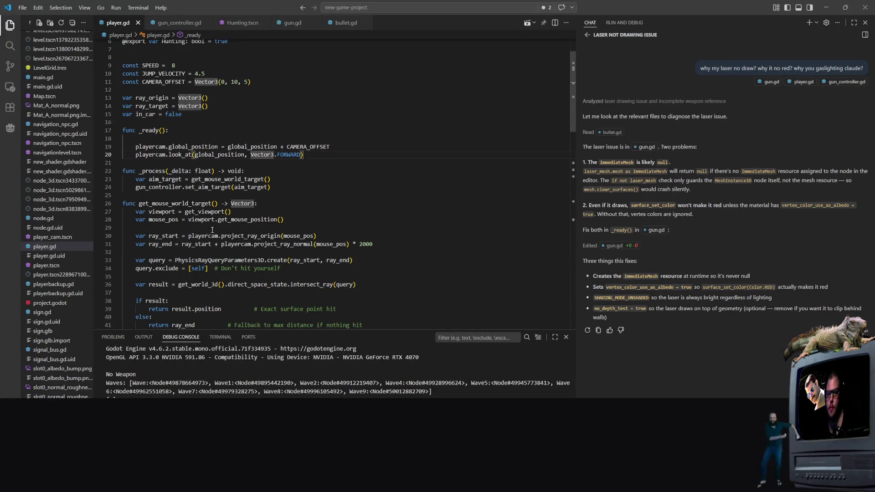
left_click(293, 213)
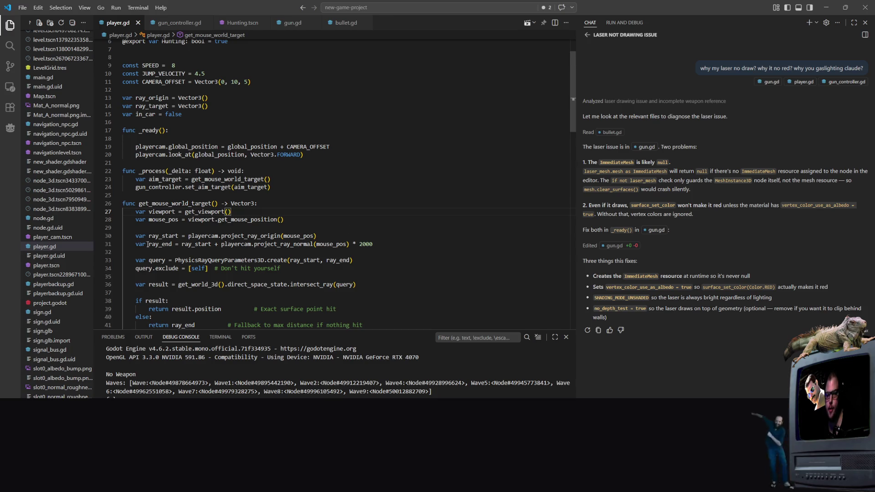
left_click_drag(361, 253, 373, 262)
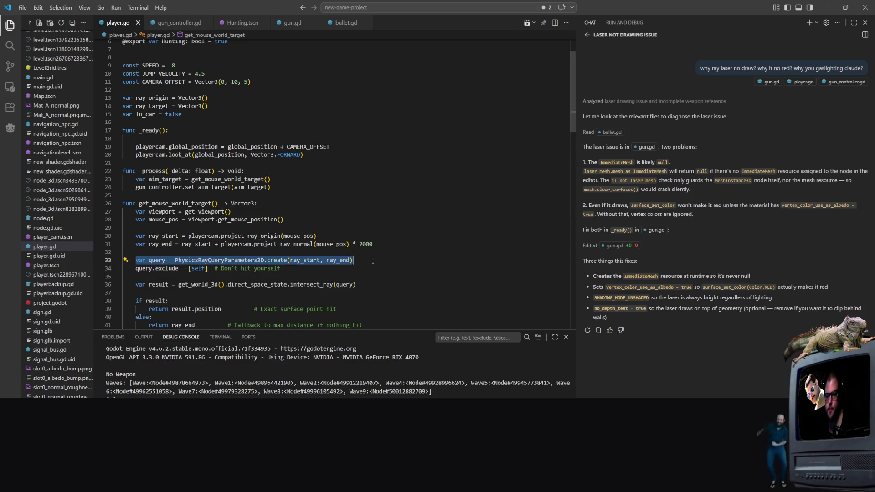
left_click(371, 253)
scroll(360, 232, "down", 3)
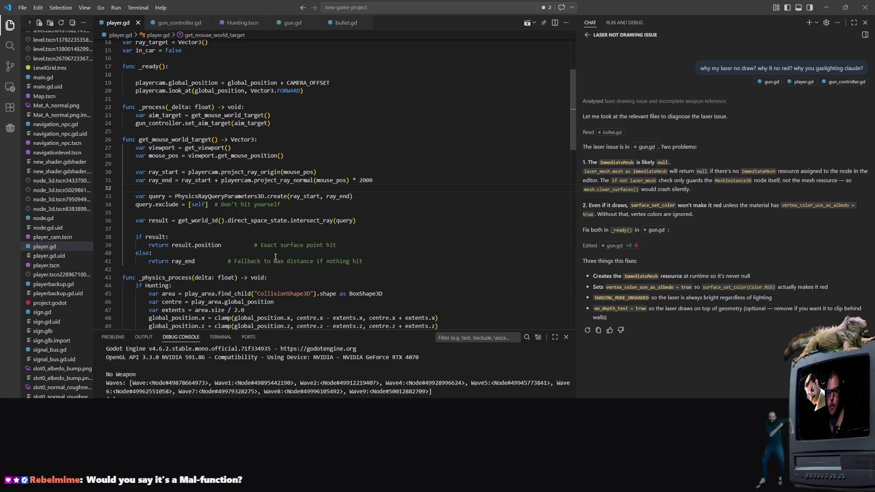
left_click(233, 246)
mouse_move(412, 261)
left_mouse_down()
mouse_move(127, 148)
mouse_move(123, 82)
mouse_move(117, 139)
left_mouse_up()
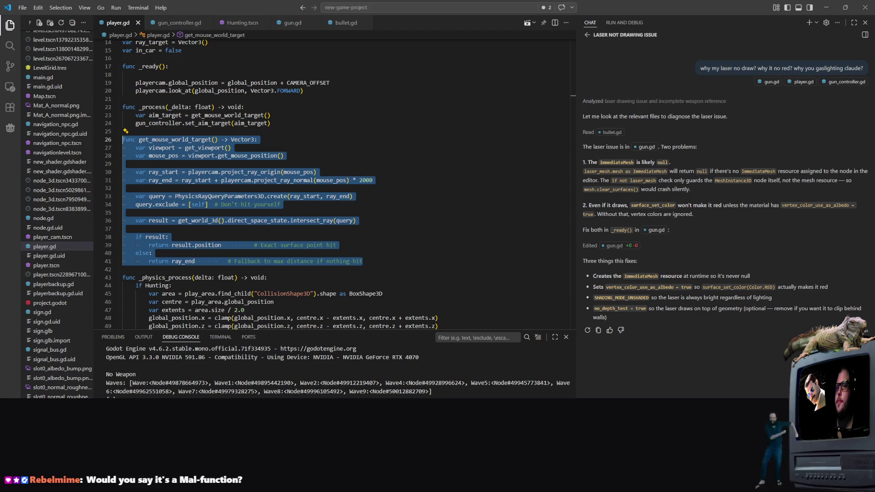
key("alt+Tab")
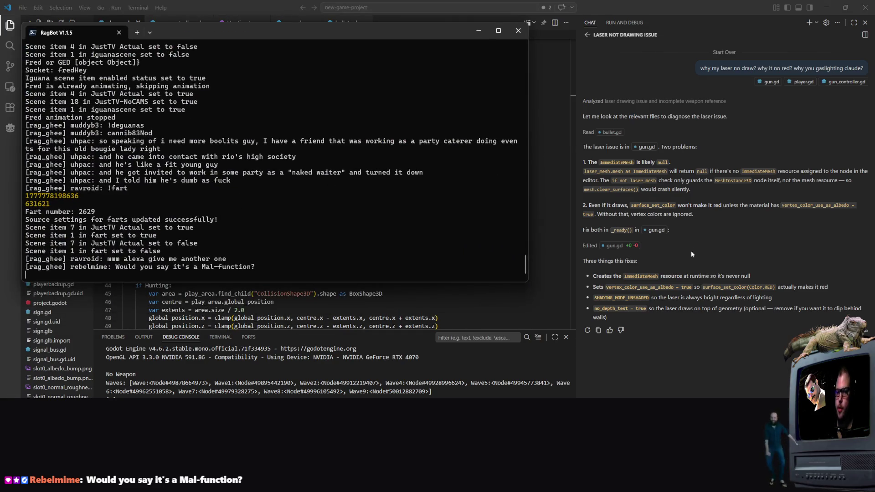
key("alt+Tab")
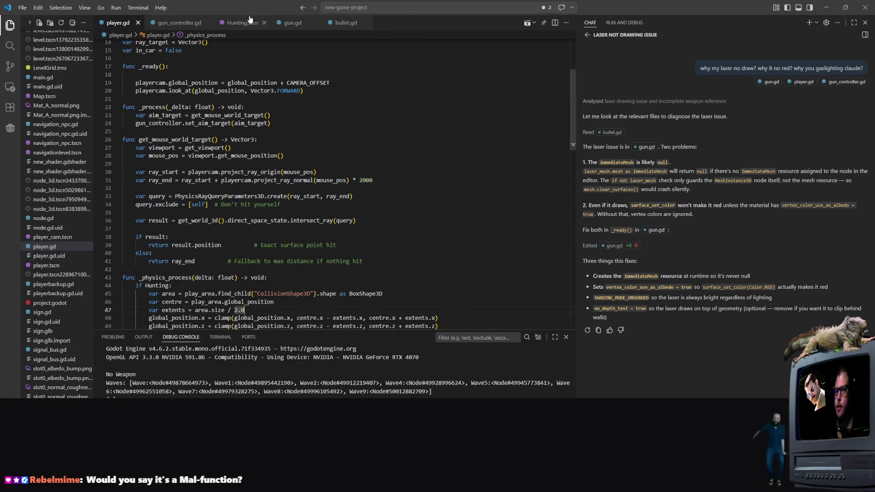
Step: Look over gun.gd's declarations and place the caret where the function will go
left_click(292, 23)
scroll(157, 110, "down", 6)
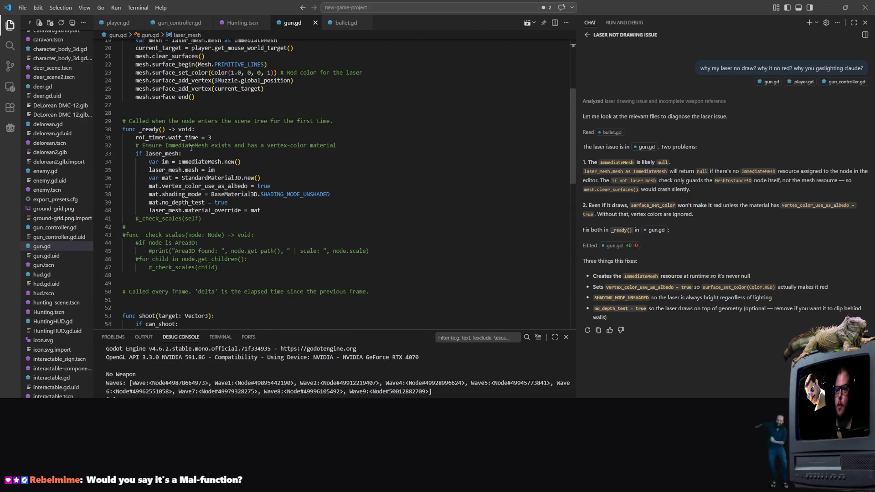
scroll(227, 131, "up", 6)
scroll(360, 128, "down", 2)
scroll(330, 125, "up", 2)
left_click(254, 149)
scroll(223, 204, "down", 3)
left_click(224, 200)
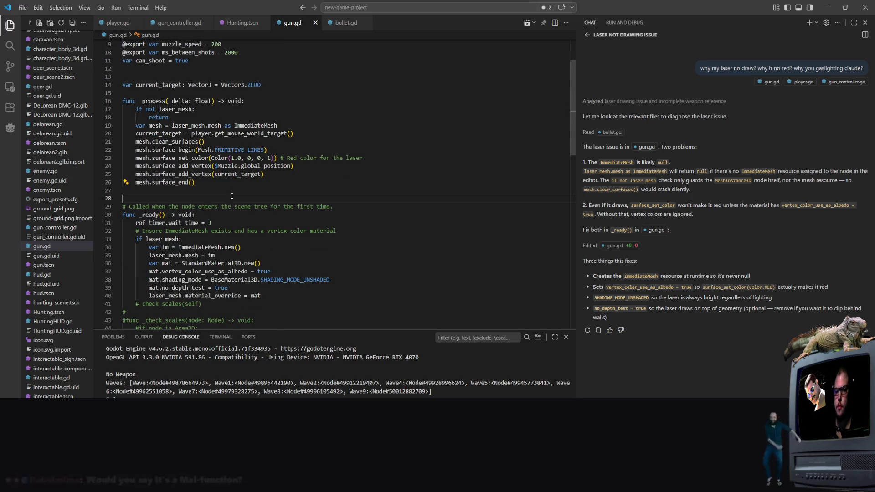
scroll(237, 201, "down", 6)
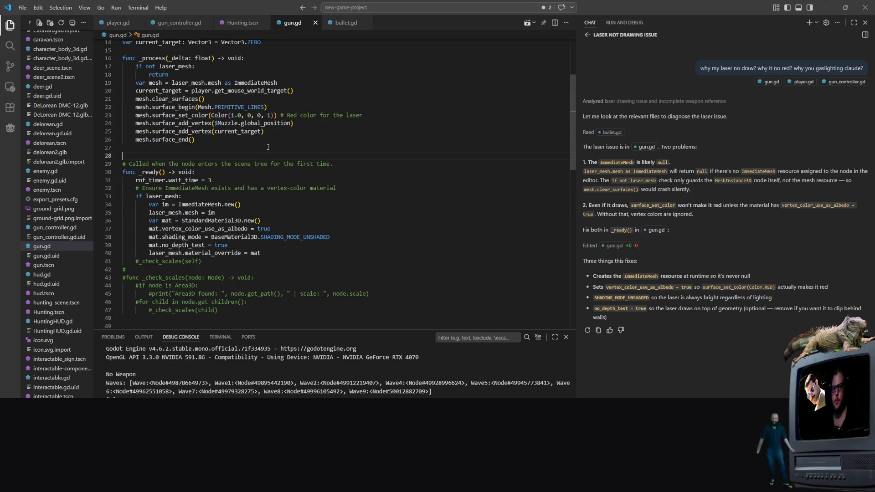
Step: Paste get_mouse_world_target into gun.gd, then undo the paste
key("Return")
key("Return")
key("ctrl+v")
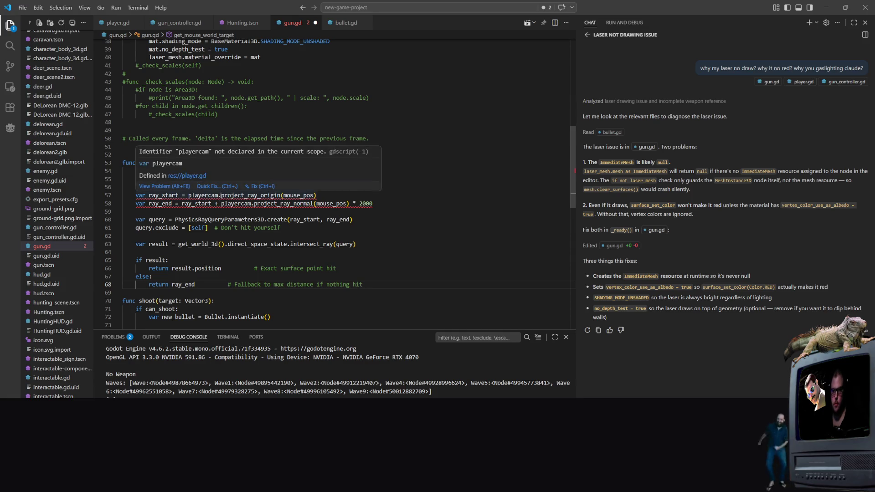
left_click(428, 191)
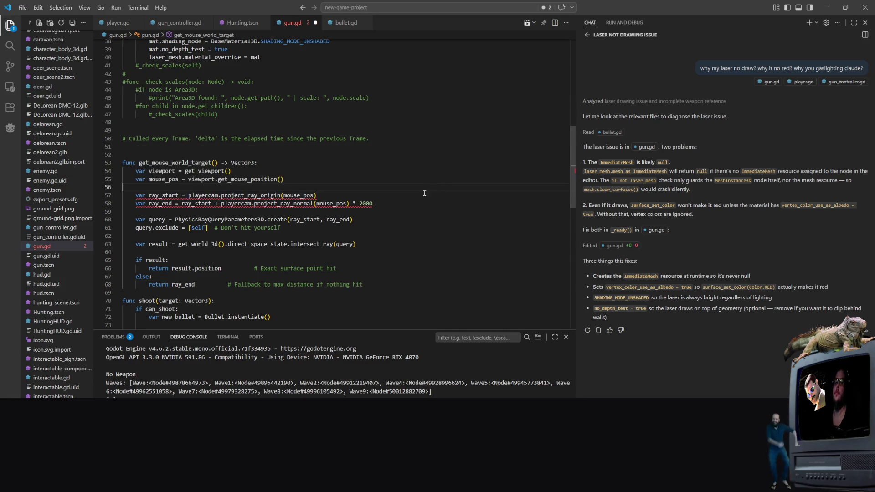
key("ctrl+z")
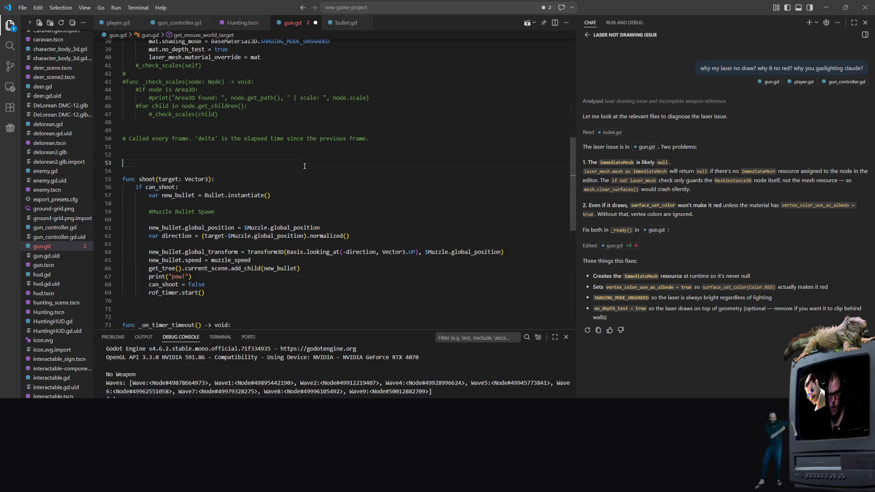
scroll(322, 152, "up", 5)
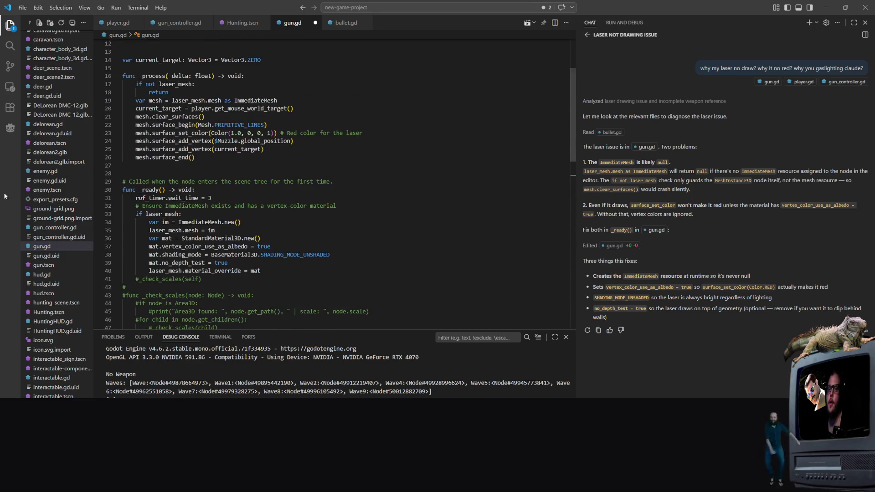
scroll(267, 172, "up", 3)
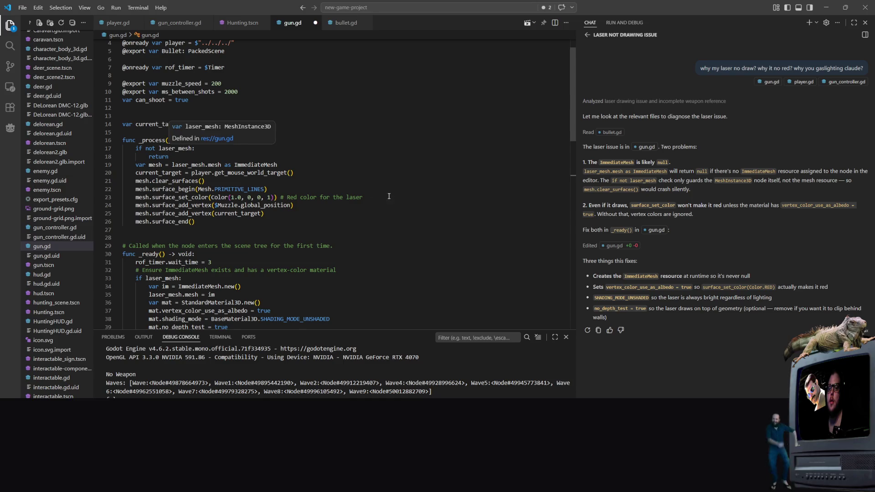
left_click(249, 213)
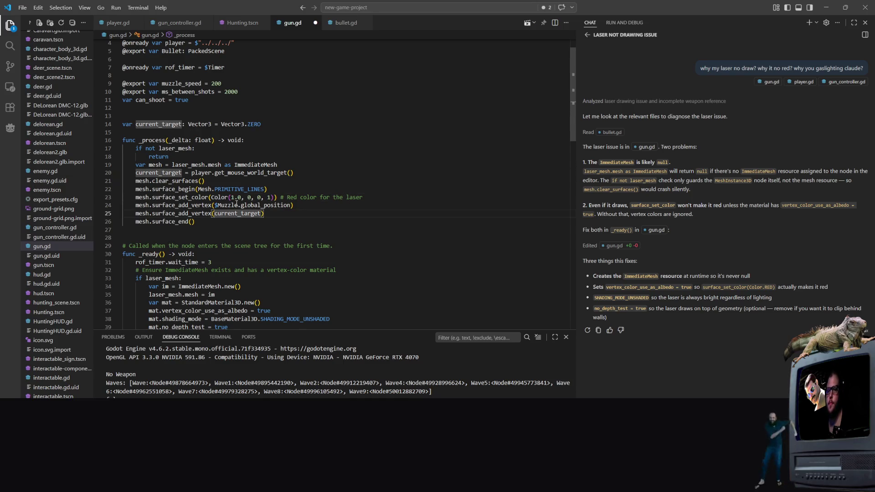
scroll(253, 180, "up", 2)
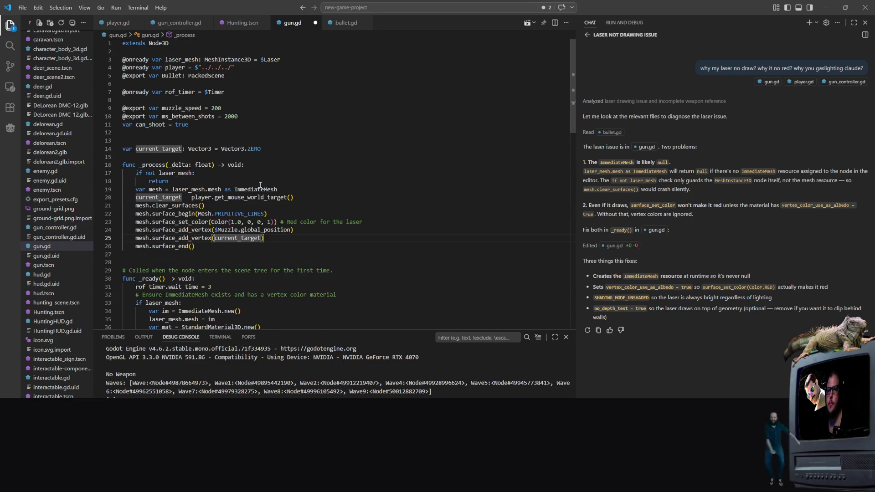
left_click(220, 229)
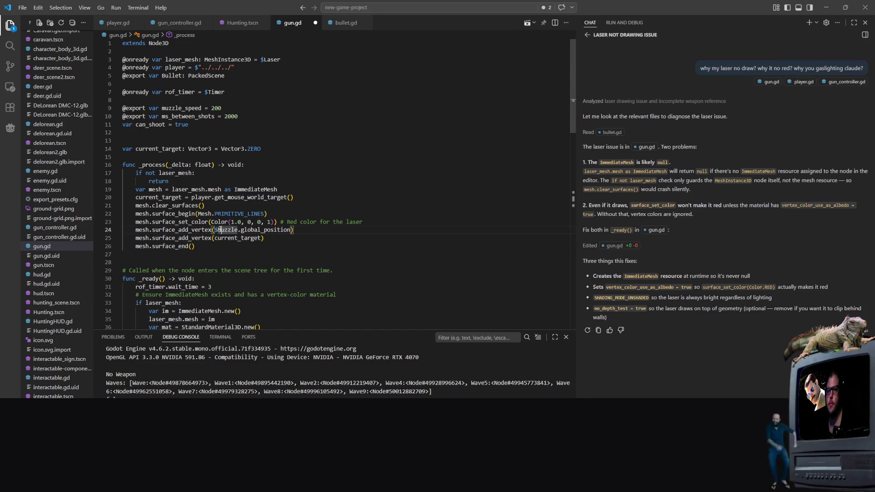
left_click(239, 108)
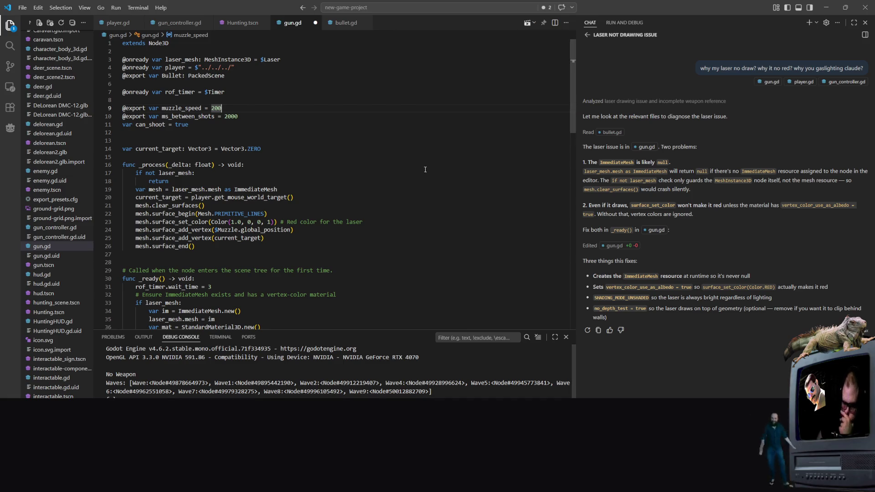
left_click(398, 186)
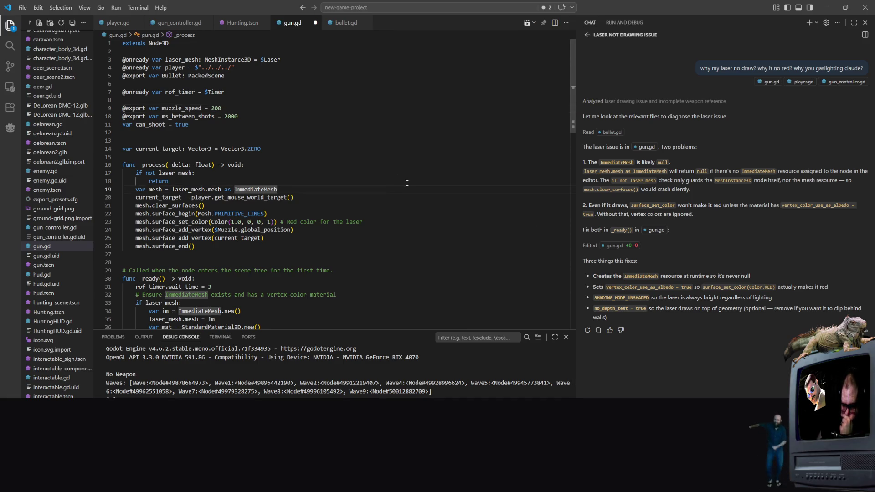
double_click(226, 230)
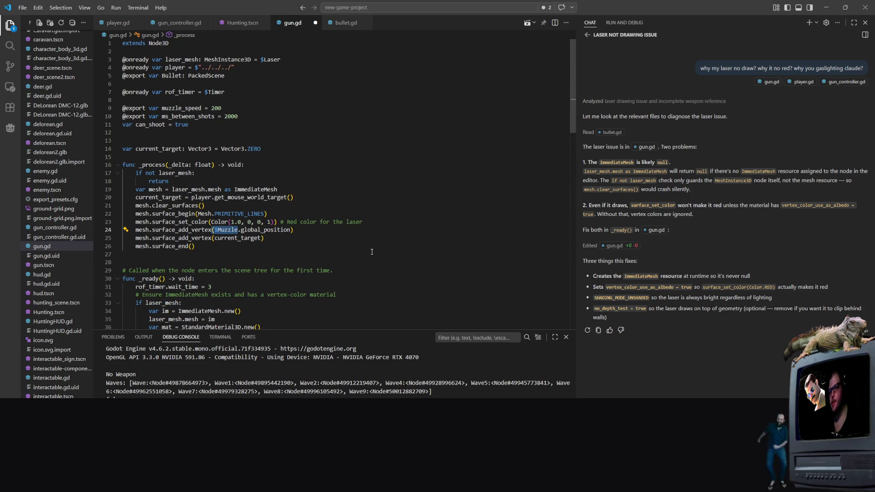
left_click(218, 238)
left_click(217, 230)
left_click_drag(218, 230, 237, 230)
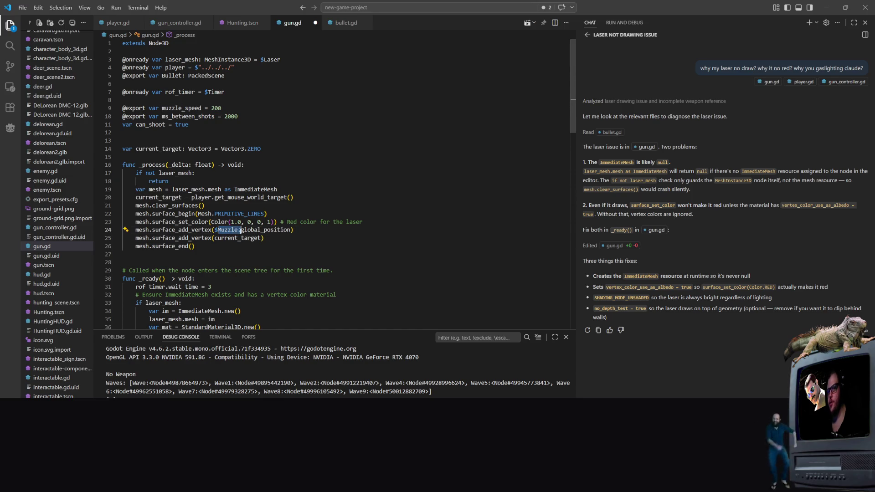
type("player")
key("ctrl+shift+s")
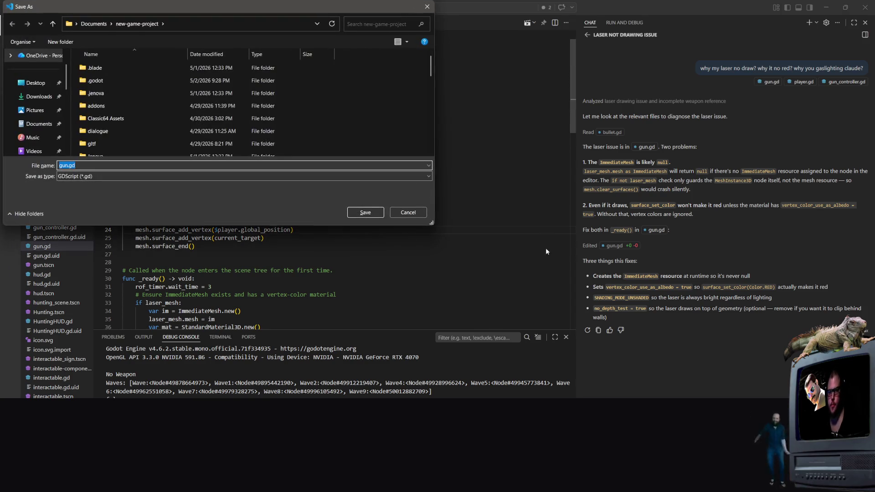
left_click(408, 212)
left_click_drag(378, 199, 378, 193)
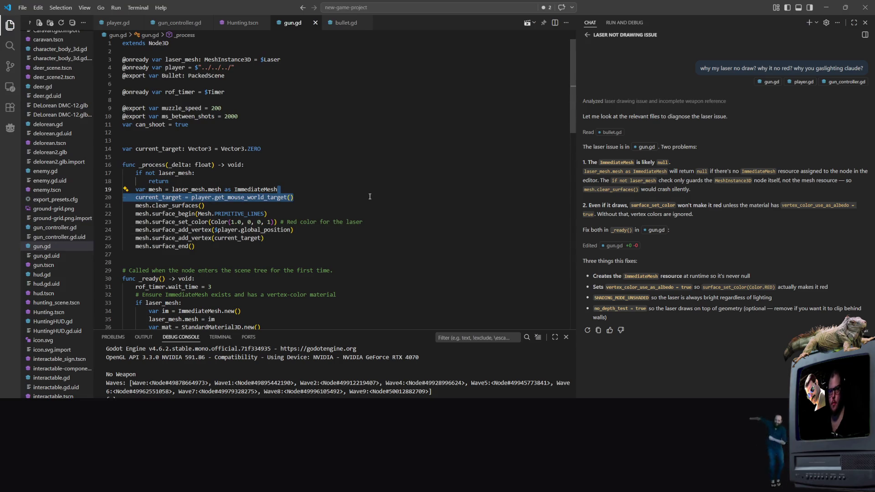
left_click(372, 163)
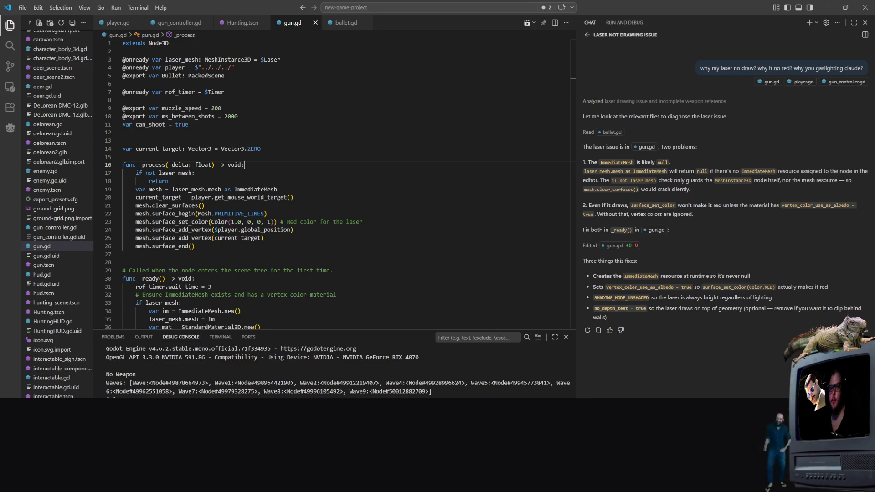
left_click(225, 232)
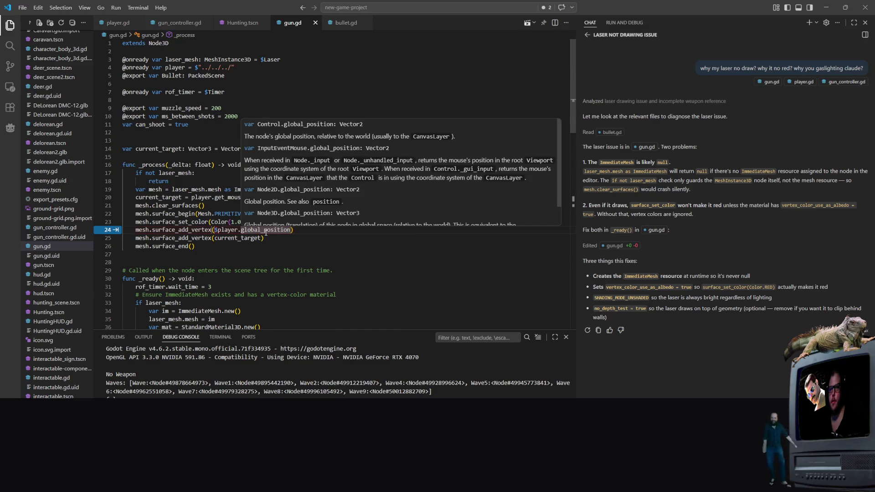
key("Down")
key("Down")
key("Down")
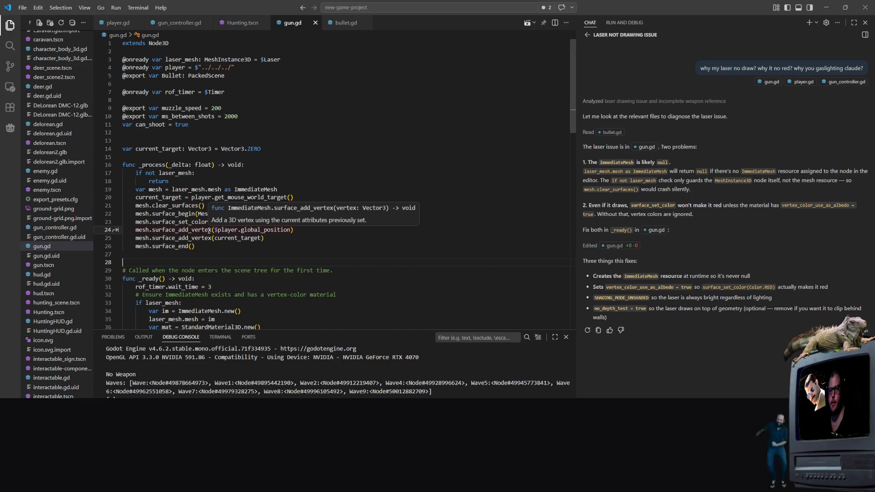
Step: Run with F5 and, after the null-instance crash, change $player to player on line 24
key("F5")
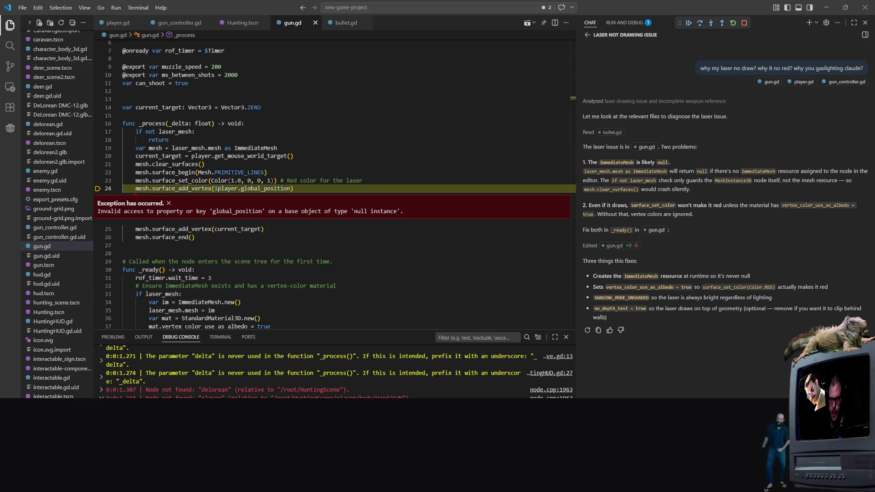
scroll(228, 187, "up", 2)
scroll(228, 187, "down", 2)
left_click(217, 187)
key("BackSpace")
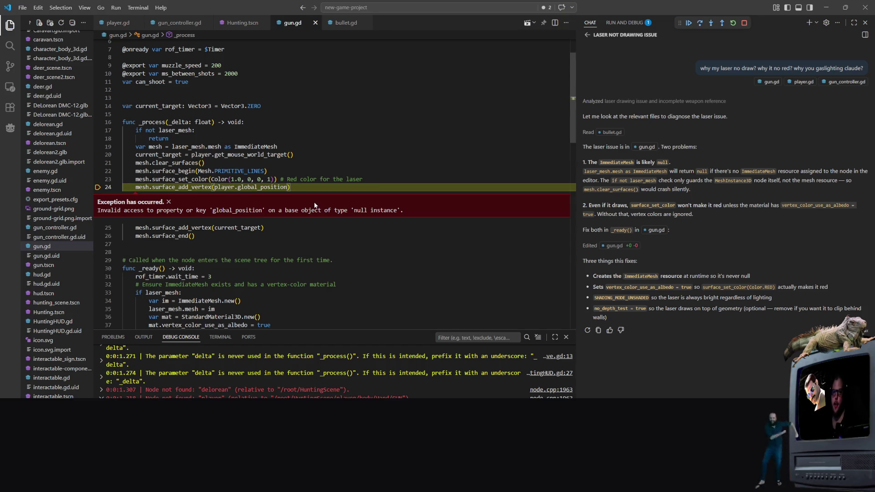
Step: Check the ImmediateMesh cast on line 19 and stop the crashed debug session
left_click(369, 144)
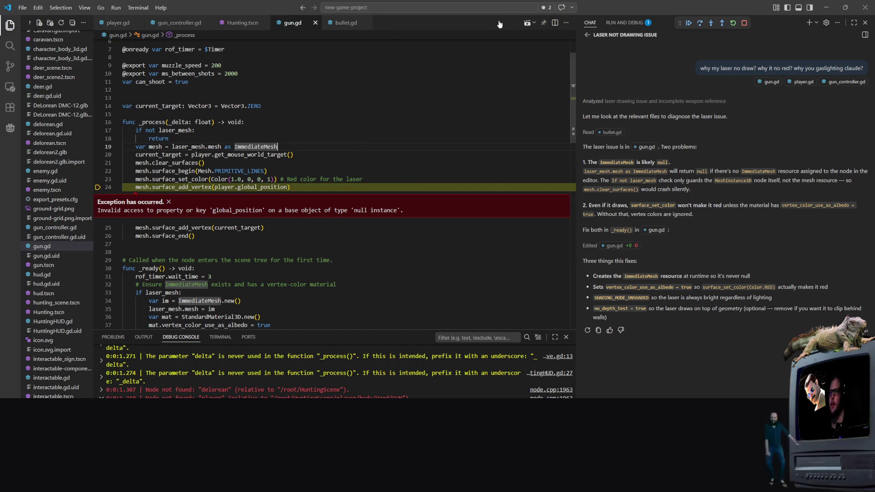
scroll(306, 158, "up", 2)
right_click(173, 115)
key("Escape")
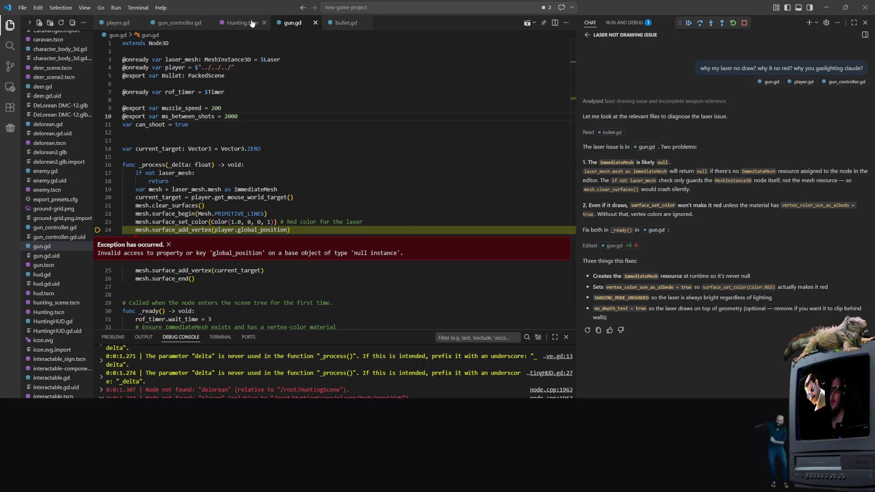
left_click(744, 23)
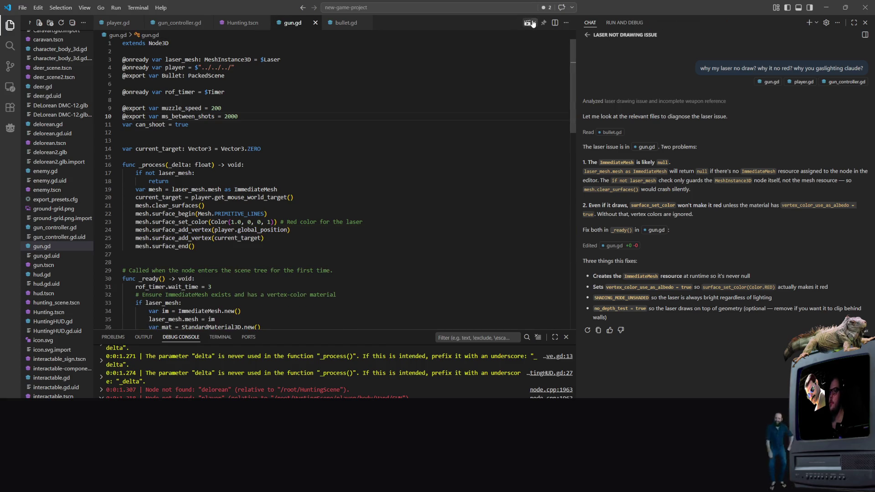
Step: Run Hunting.tscn, walk around the caravan with S and W to check the laser, then close it
left_click(223, 24)
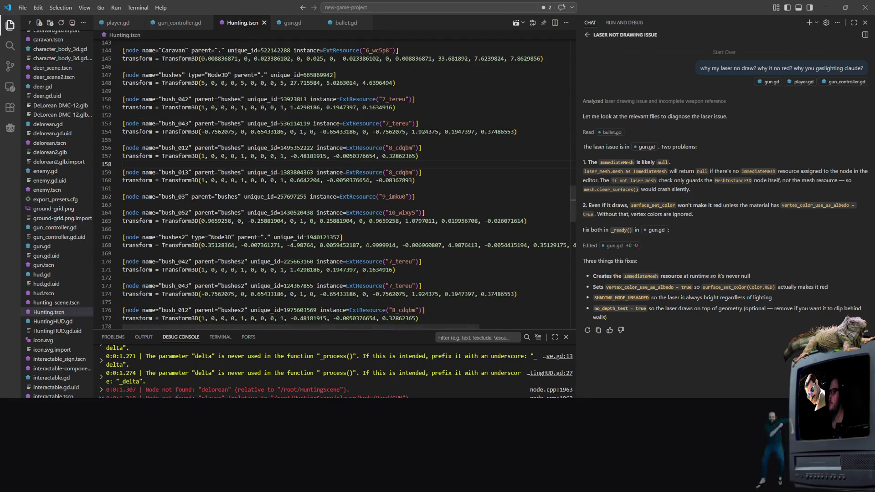
left_click(518, 24)
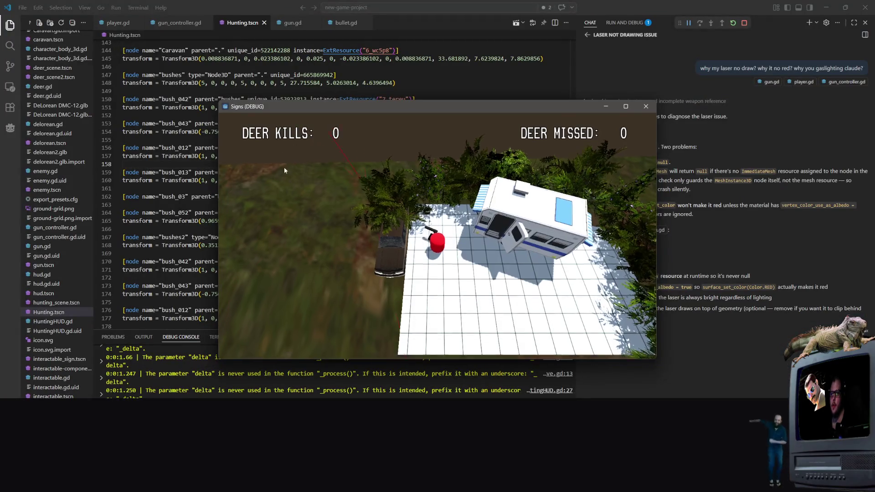
key("s")
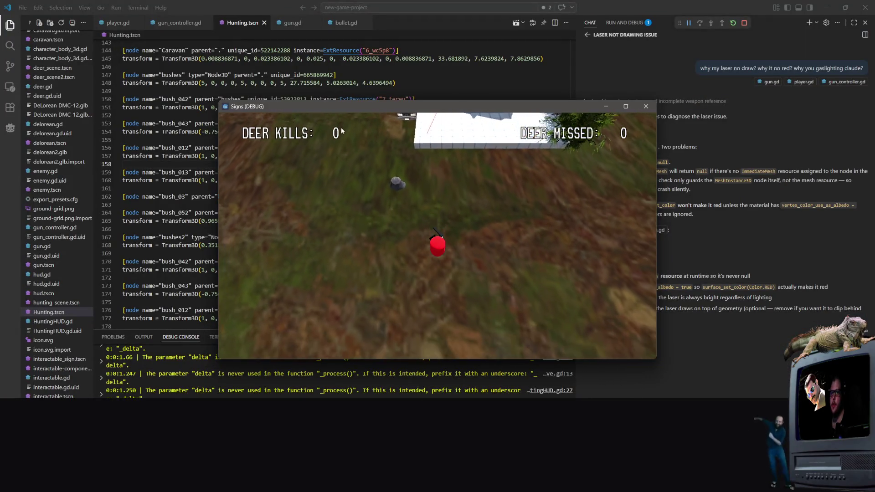
key("s")
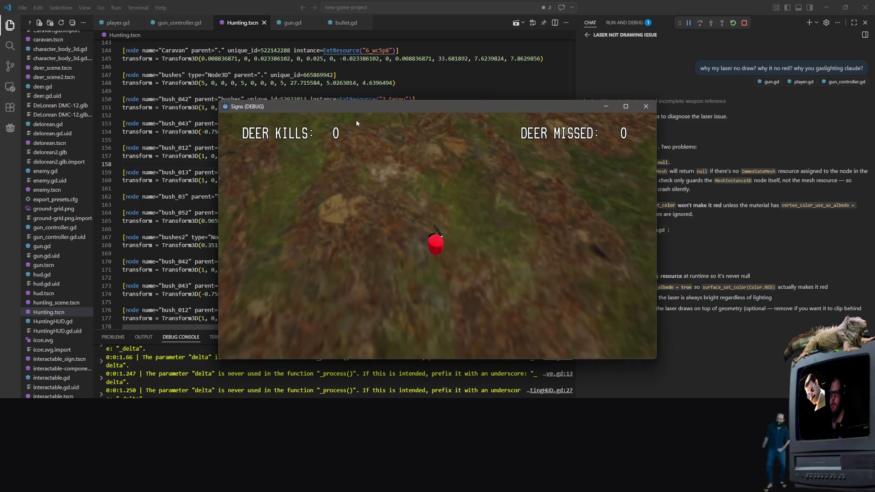
key("w")
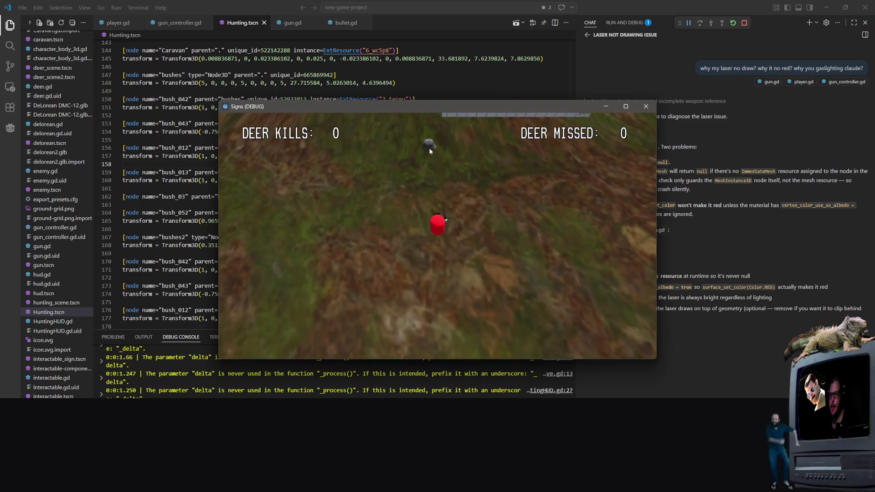
key("w")
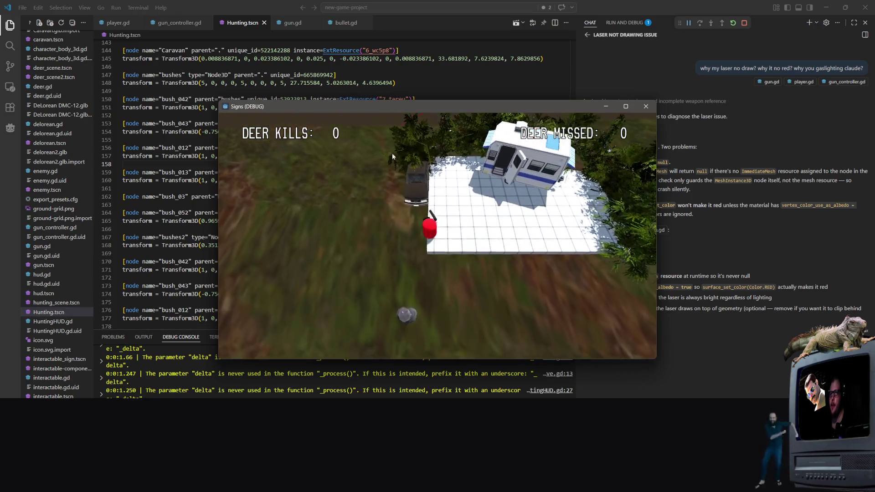
key("w")
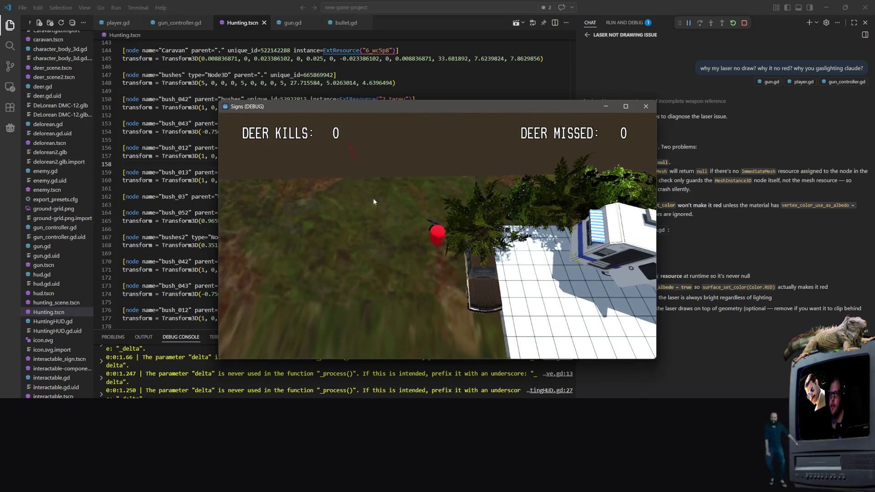
key("s")
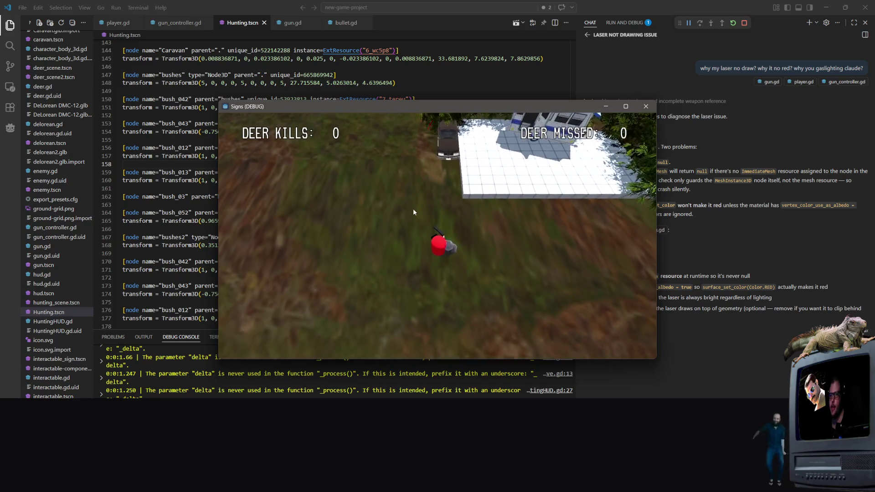
left_click(646, 107)
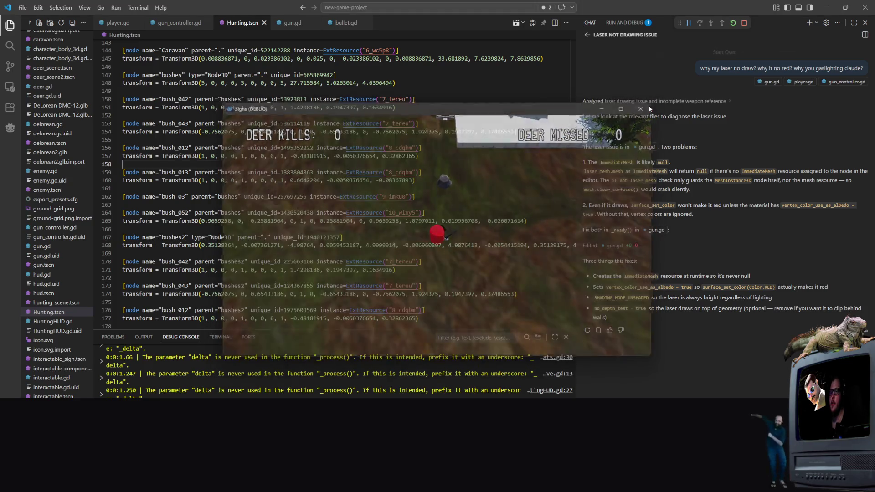
Step: Expand the UNUSED_PARAMETER warning and jump to the delta parameter in HuntingHUD.gd's _process
left_click(200, 180)
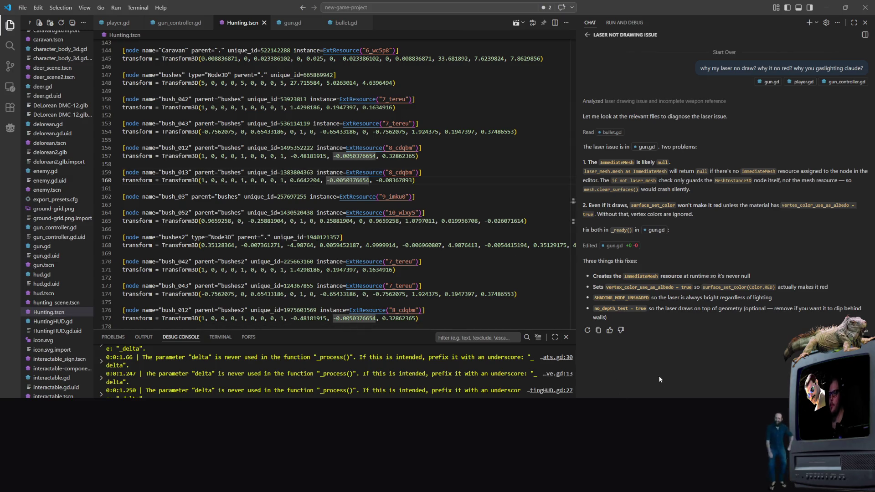
left_click(308, 31)
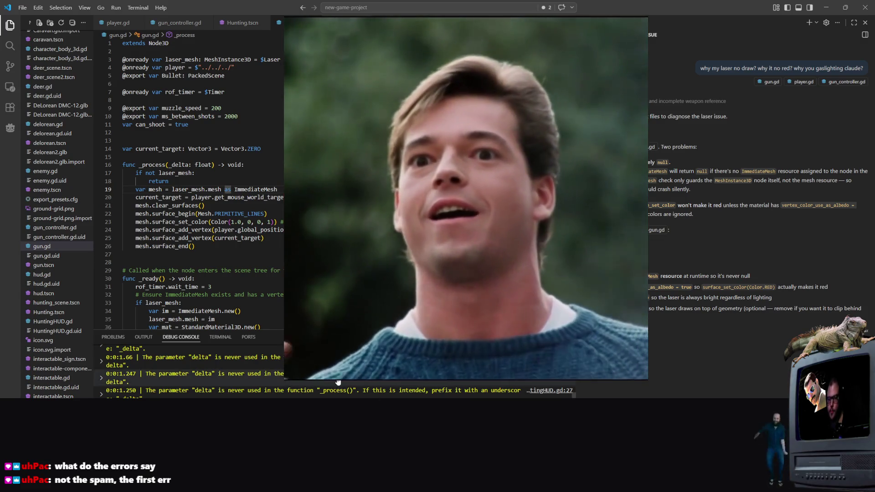
left_click(500, 389)
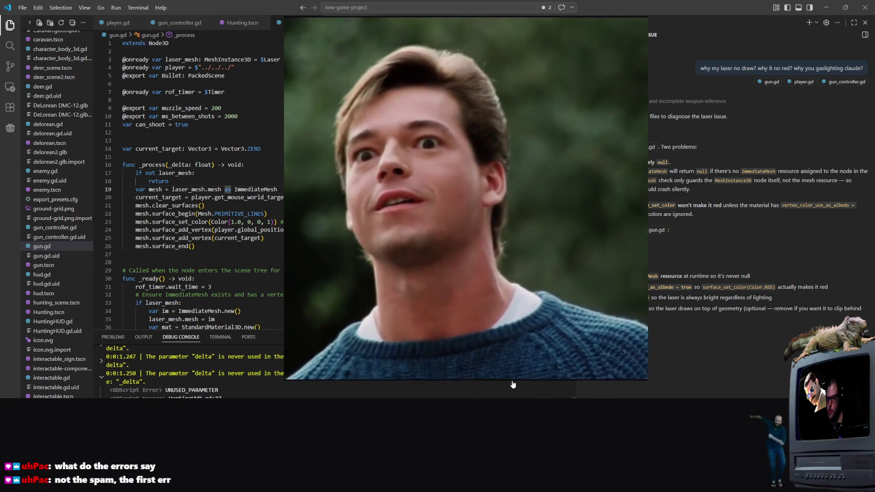
left_click(501, 397)
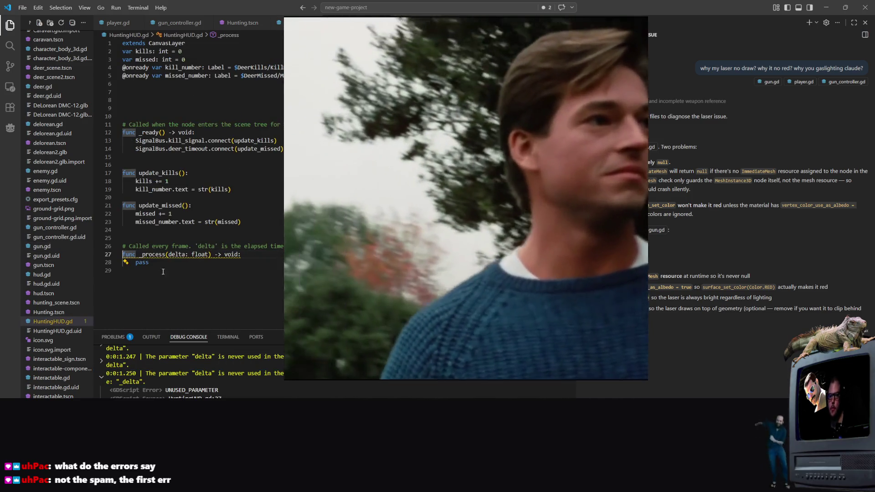
left_click(170, 254)
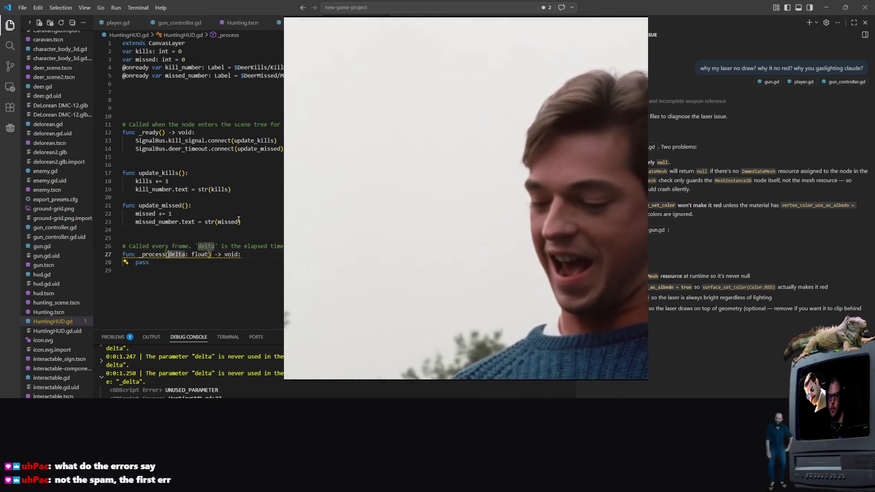
type("_")
Step: Save HuntingHUD.gd with _delta and ask Copilot Chat why the ImmediateMesh laser draws wrongly
key("ctrl+s")
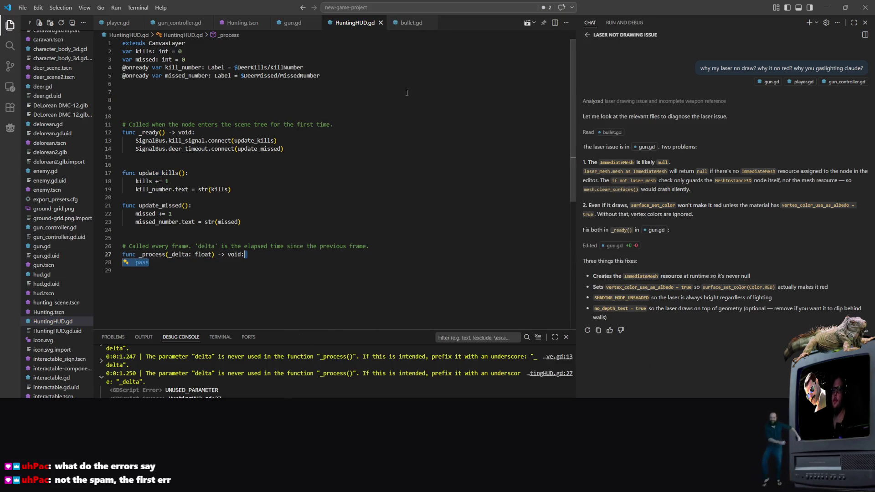
left_click(295, 23)
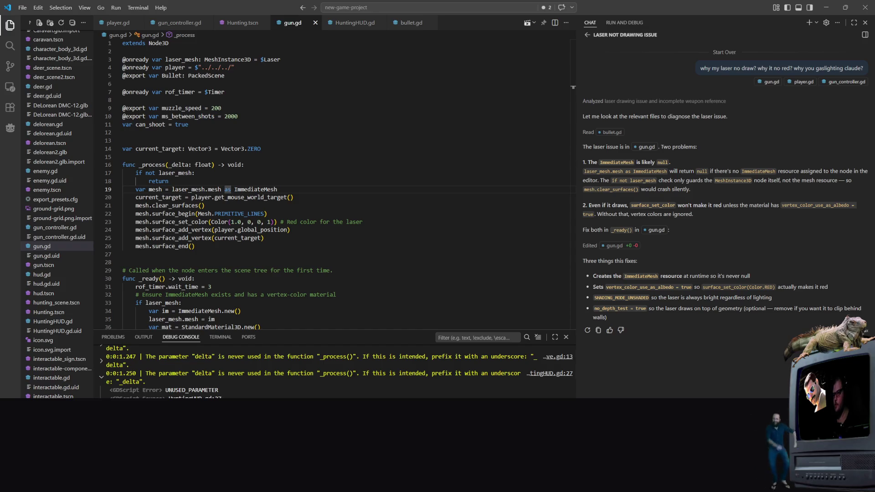
key("Return")
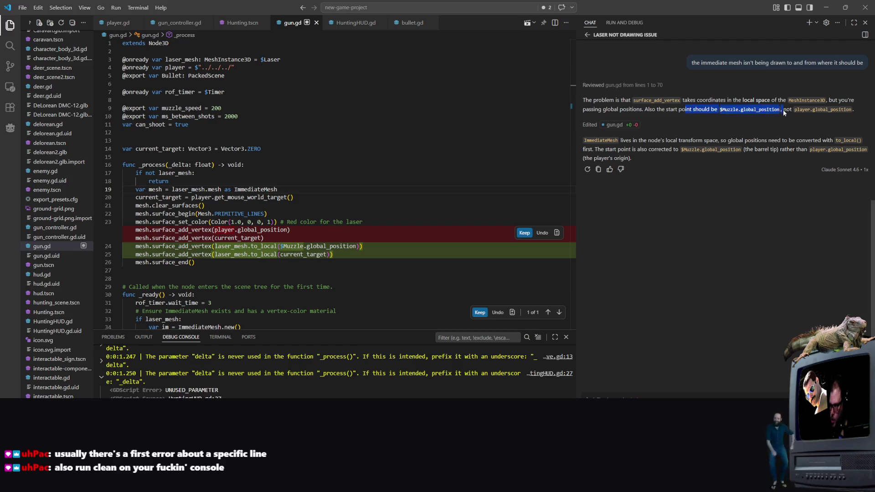
mouse_move(588, 140)
left_mouse_down()
mouse_move(684, 141)
mouse_move(658, 140)
mouse_move(687, 149)
mouse_move(741, 140)
mouse_move(723, 140)
mouse_move(817, 143)
mouse_move(618, 141)
mouse_move(699, 158)
left_mouse_up()
left_click(726, 193)
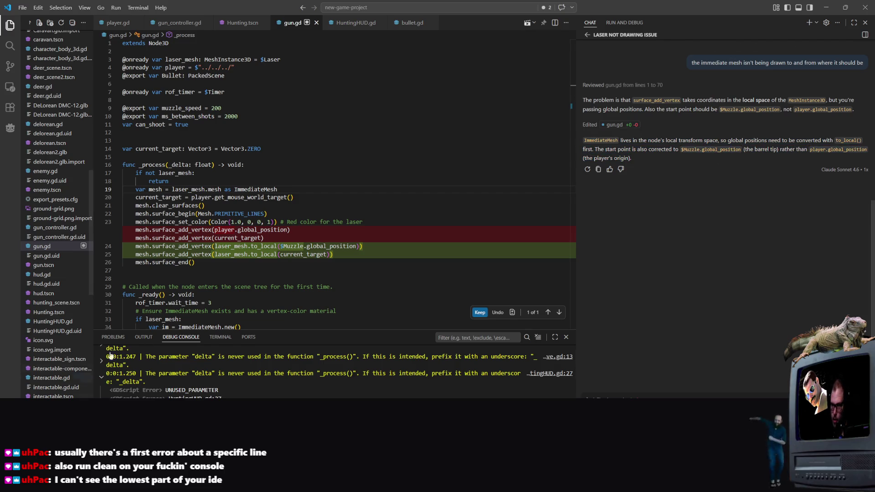
Step: Keep Copilot's to_local laser fix drawing from $Muzzle, then run Hunting.tscn with F5
left_click(409, 226)
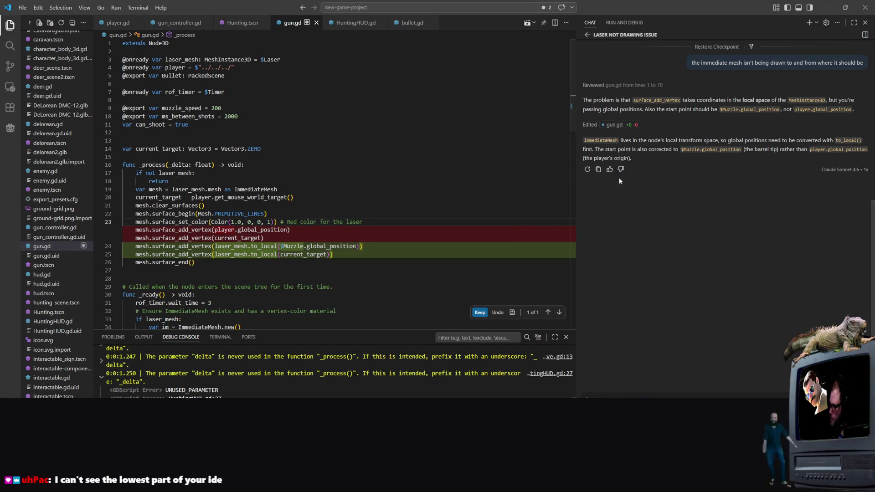
left_click(412, 197)
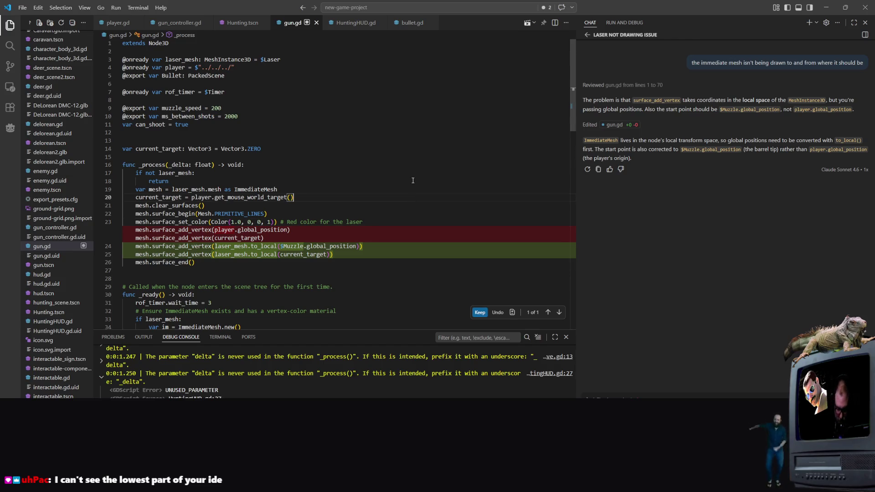
left_click(480, 312)
left_click(237, 23)
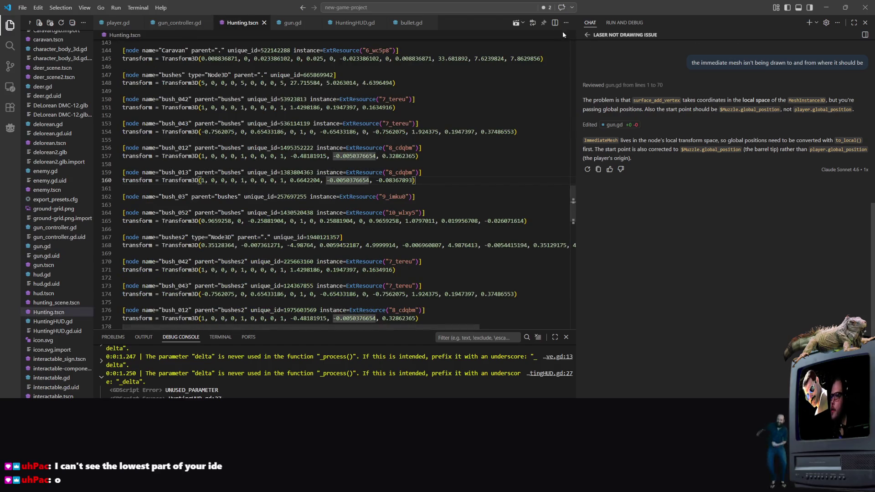
key("F5")
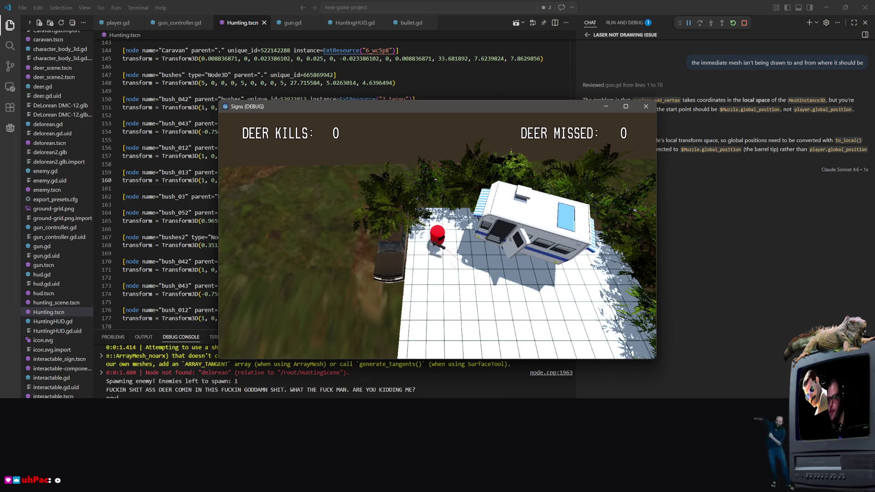
Step: Walk with S and W and shoot at deer until DEER KILLS reaches 1, then close the game
key("s")
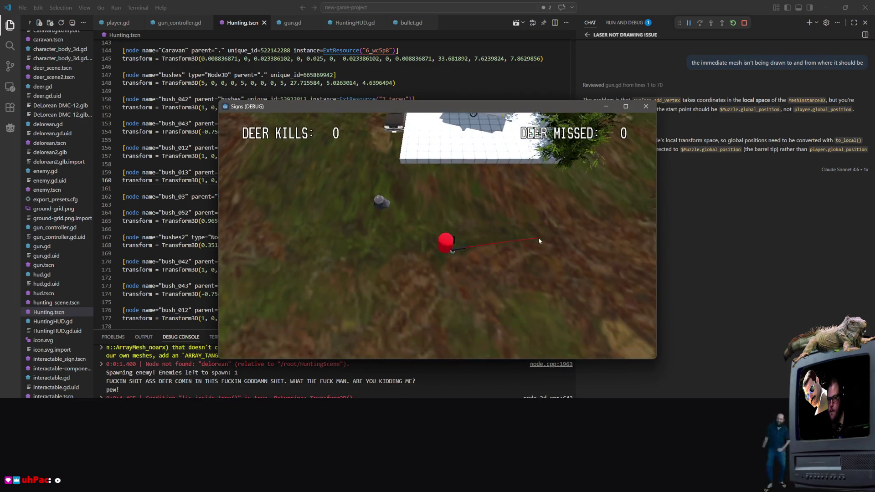
left_click(533, 210)
key("w")
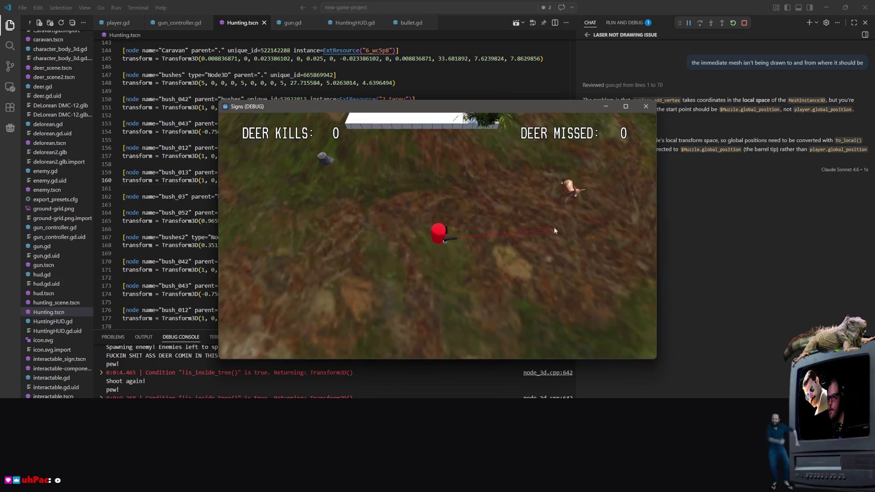
left_click(569, 234)
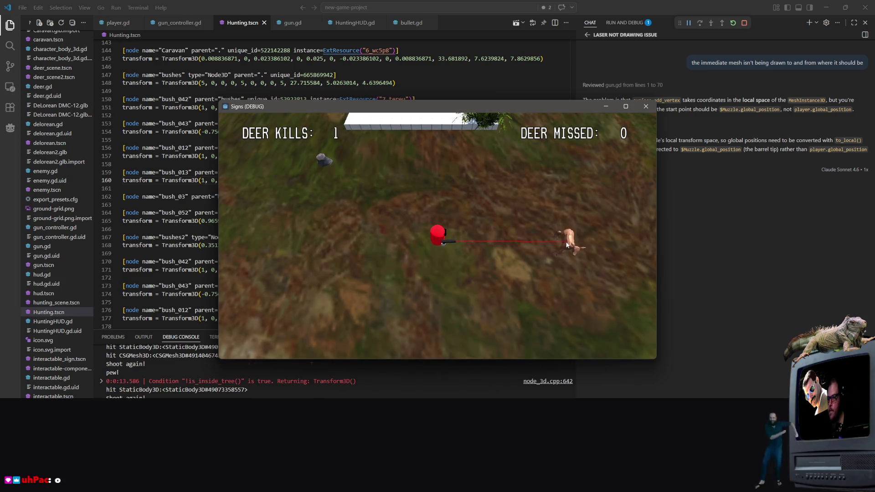
key("s")
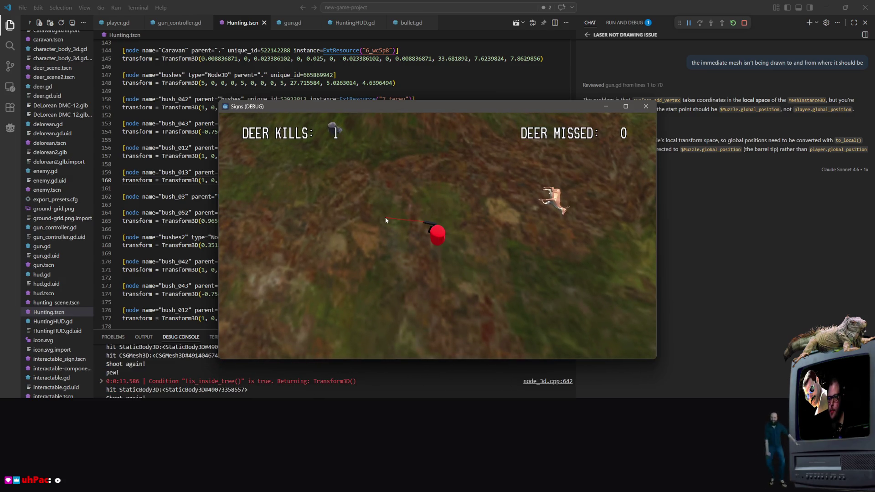
left_click(385, 213)
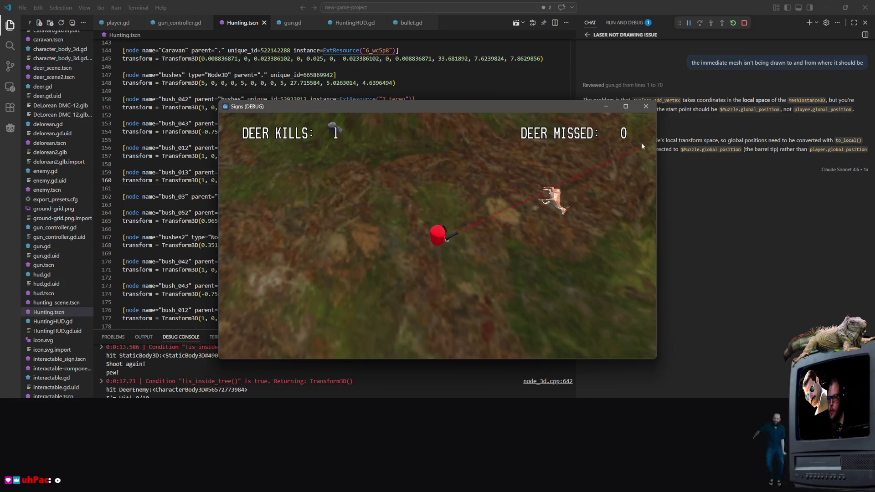
left_click(643, 107)
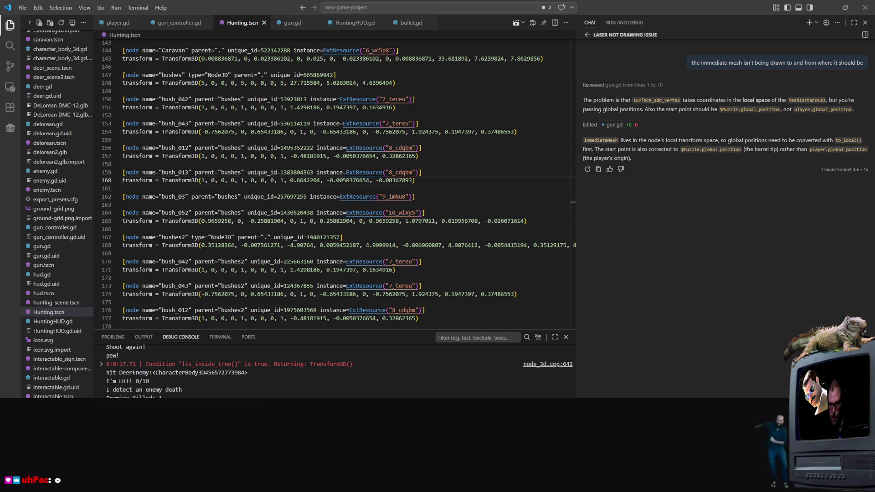
Step: Follow the node_3d.cpp:642 link and expand the 0:0:4.465 is_inside_tree transform error
scroll(338, 371, "down", 1)
left_click(547, 347)
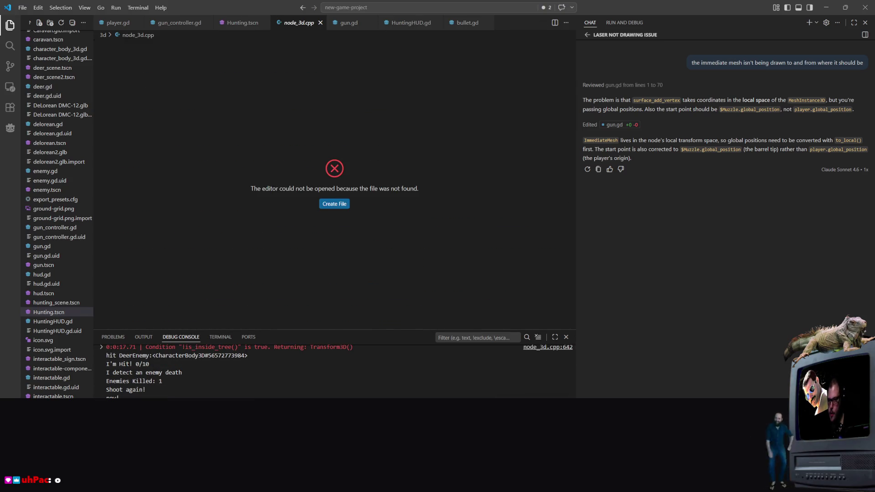
scroll(273, 393, "up", 3)
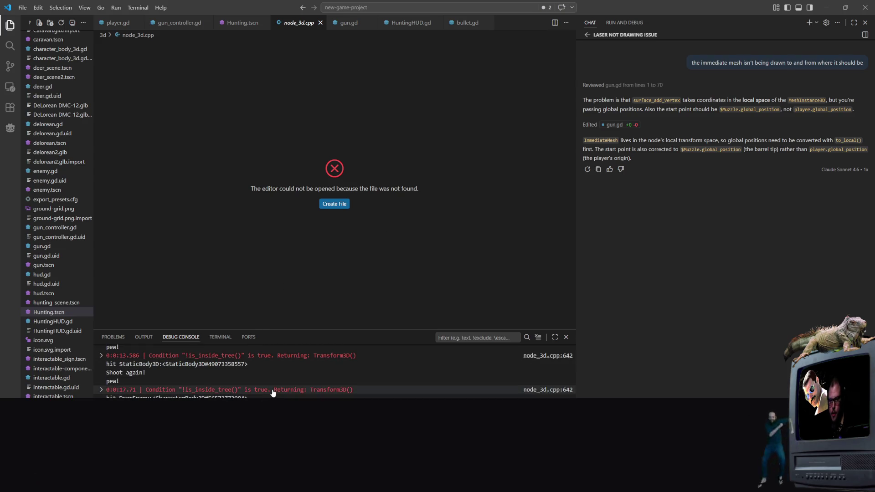
scroll(273, 387, "up", 10)
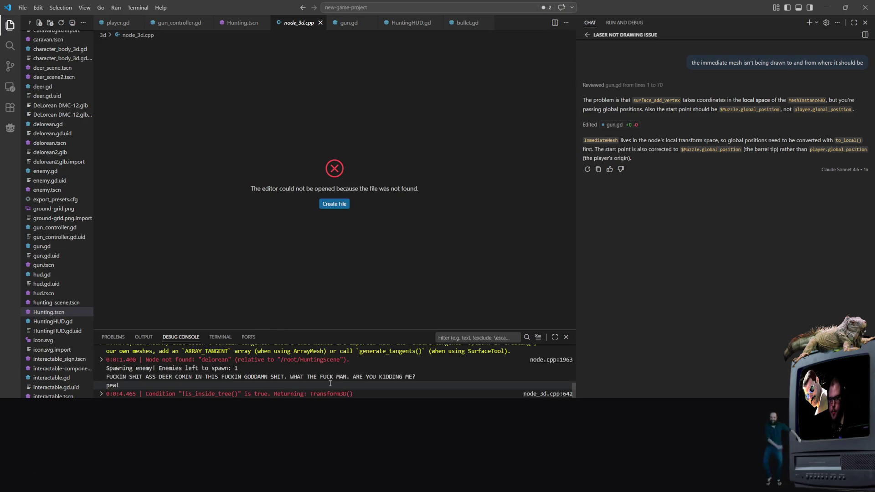
left_click(101, 373)
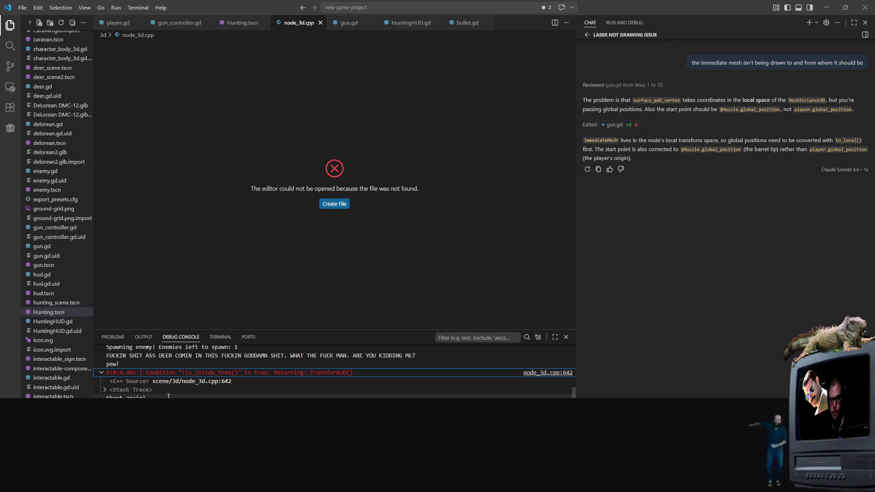
Step: Copy the console error lines into the AI chat, send them, and pin node_3d.cpp open
mouse_move(96, 377)
left_mouse_down()
mouse_move(151, 406)
mouse_move(524, 405)
mouse_move(294, 395)
left_mouse_up()
key("ctrl+c")
key("ctrl+v")
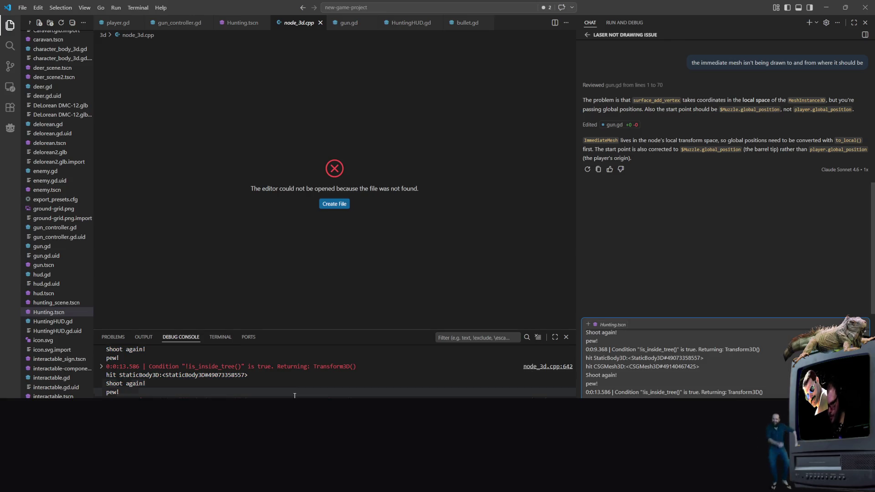
key("Return")
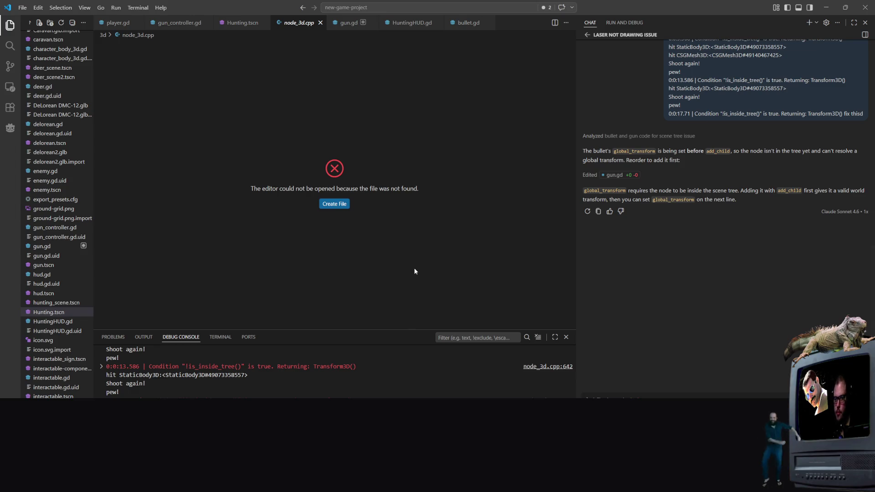
double_click(312, 239)
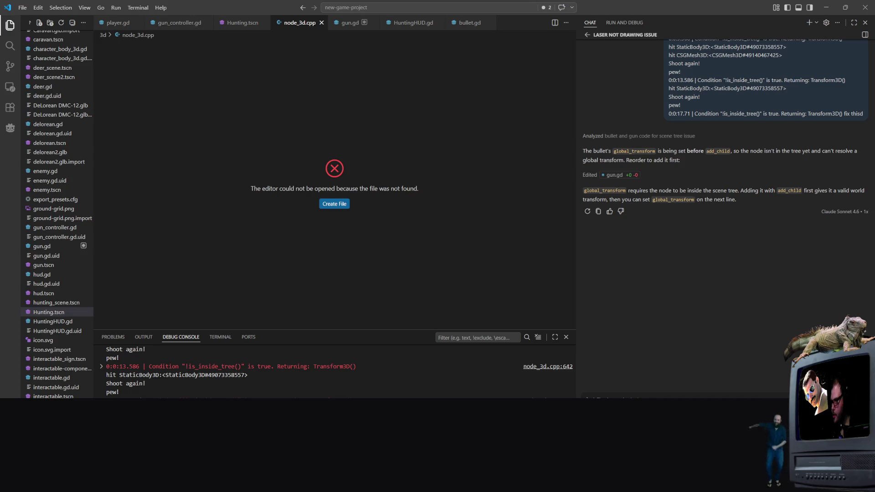
Step: Review and keep the chat's add_child-before-transform change in gun.gd, then show the desktop
left_click(651, 397)
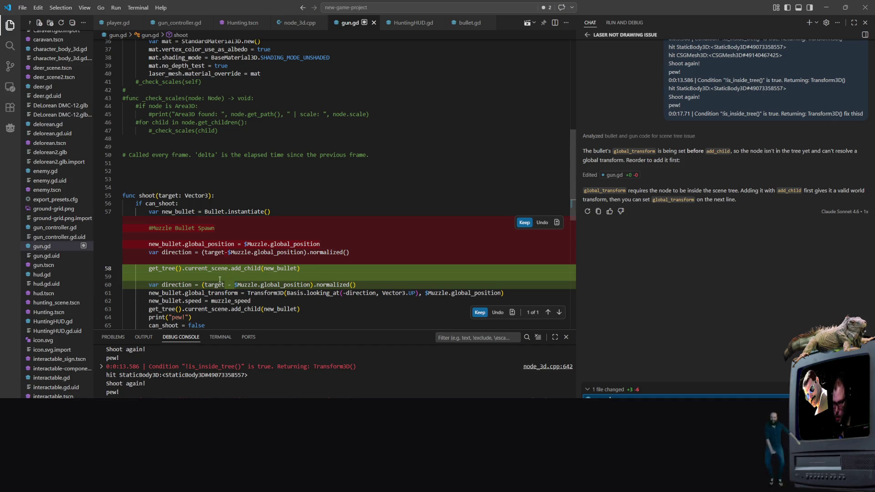
scroll(324, 269, "down", 2)
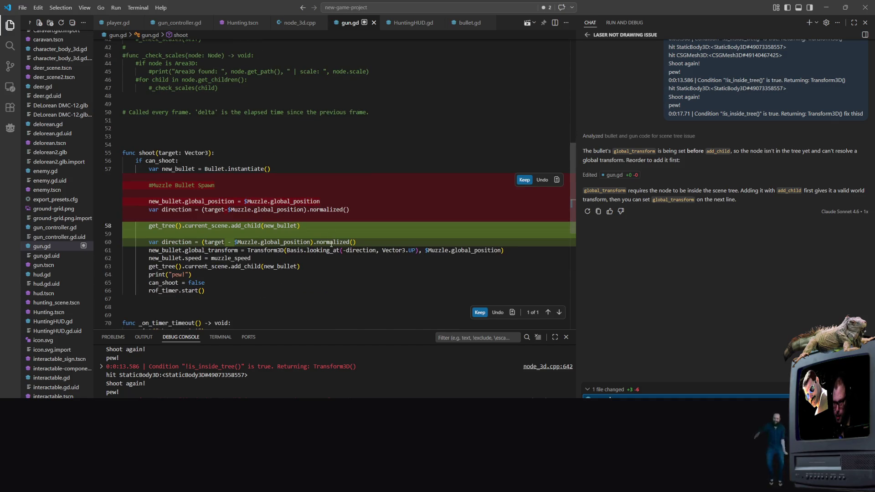
mouse_move(331, 243)
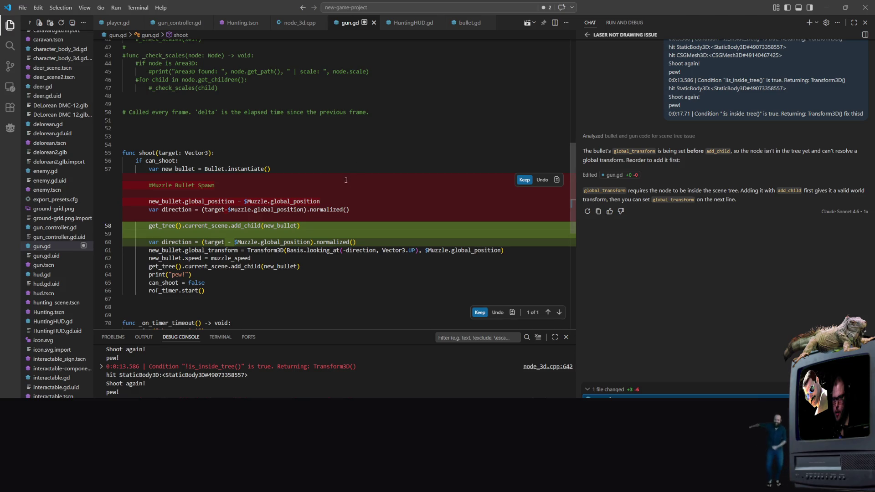
left_click(523, 180)
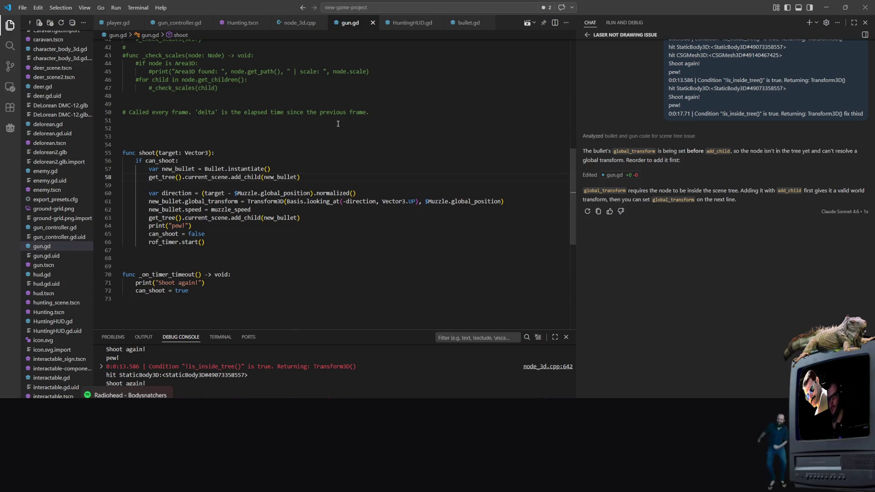
key("super+d")
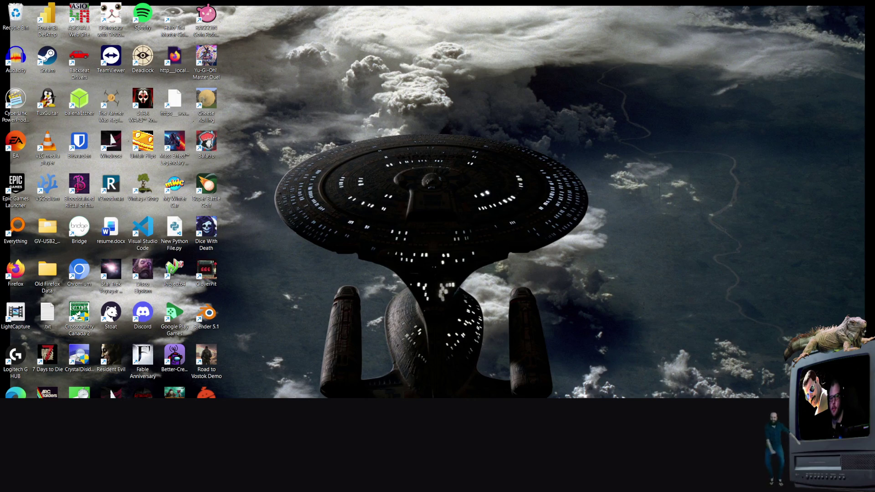
Step: Launch Visual Studio Code via 'vs' search, maximize it, then switch back to Godot
key("super")
type("vs")
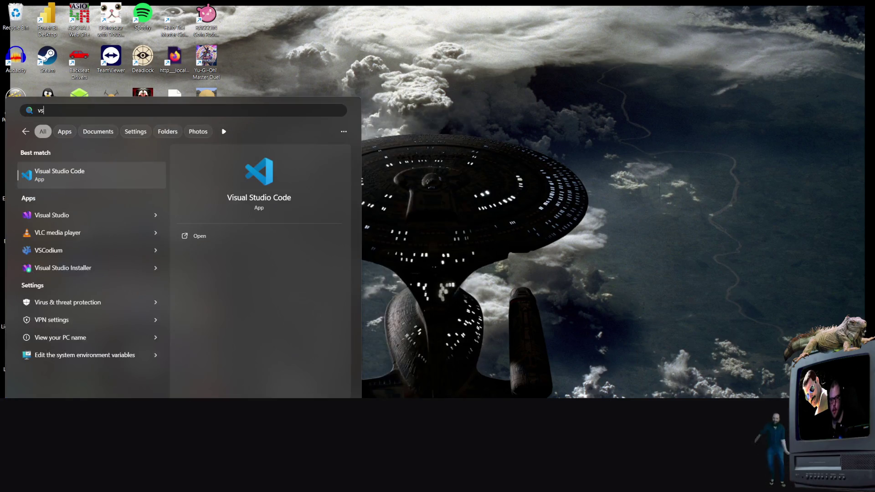
key("Return")
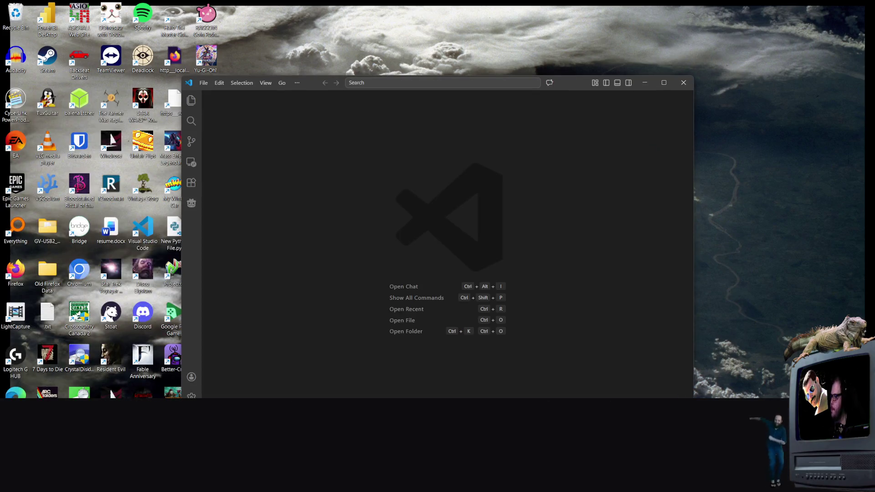
left_click(664, 83)
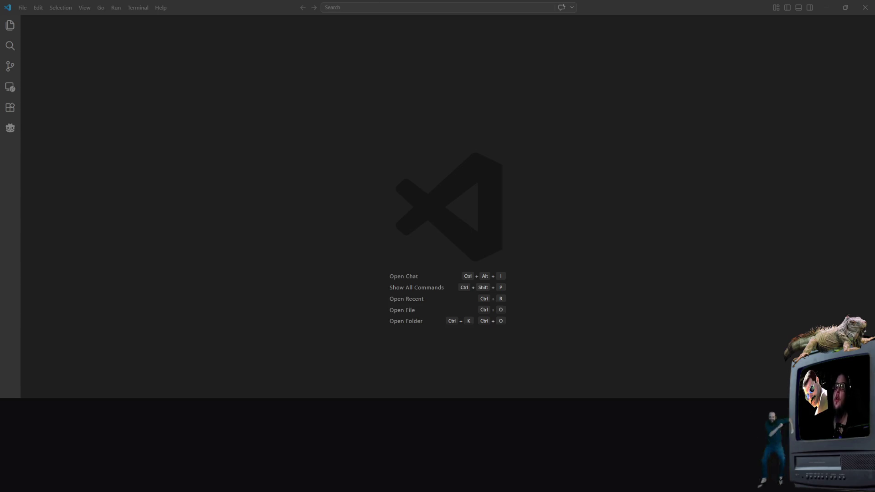
key("alt+Tab")
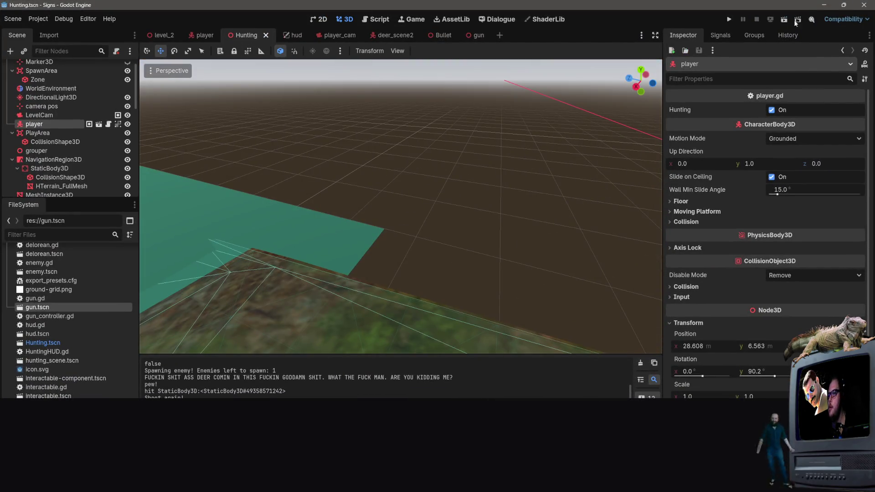
Step: Run the Hunting scene, walk the hunter down and right, and shoot at running deer
left_click(782, 24)
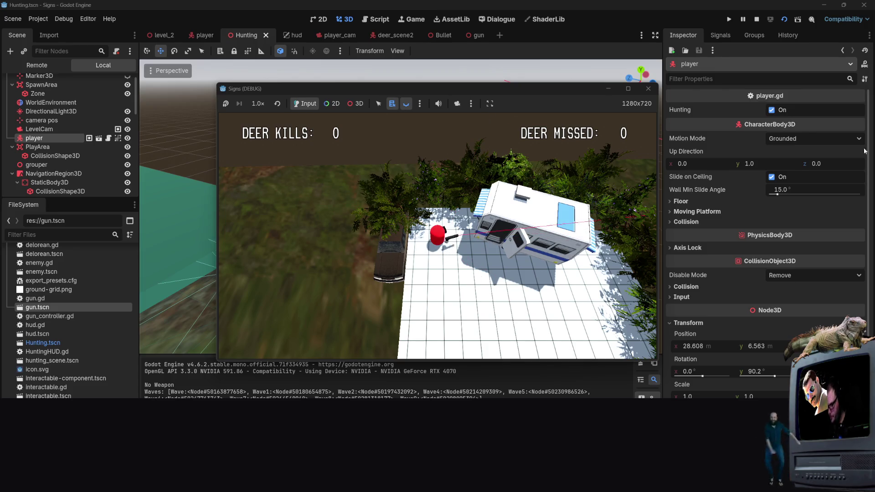
key("s")
key("s")
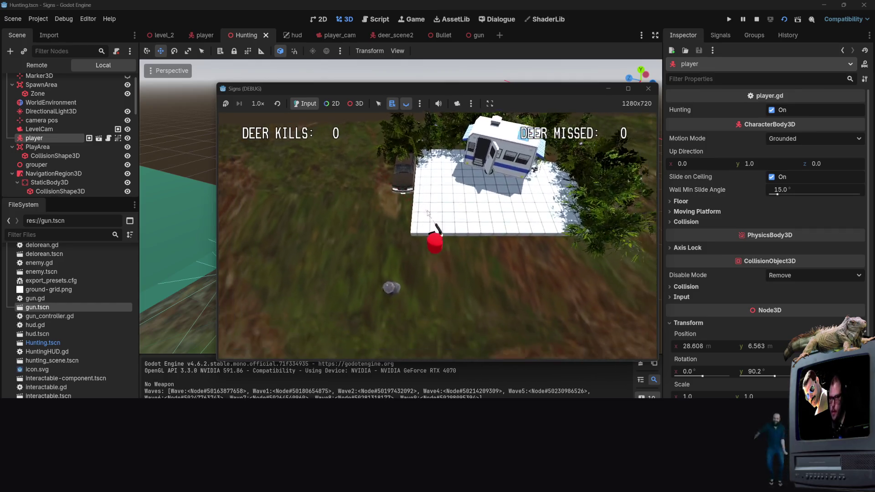
key("d")
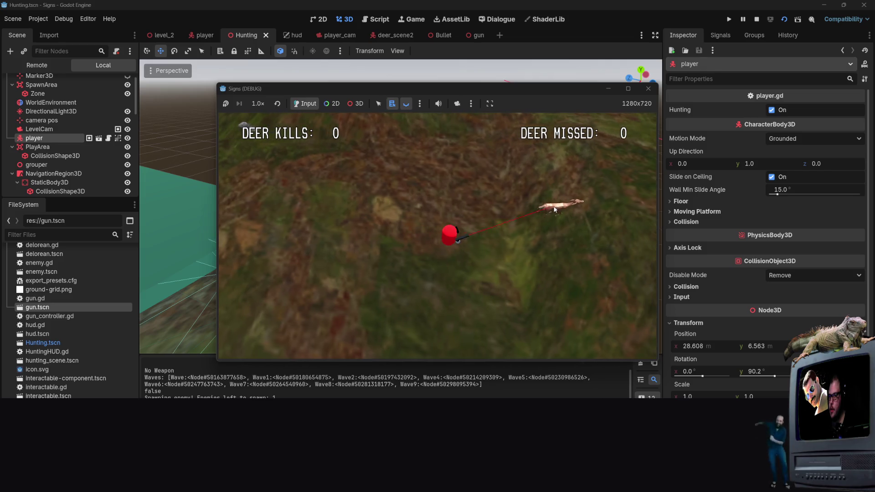
left_click(530, 213)
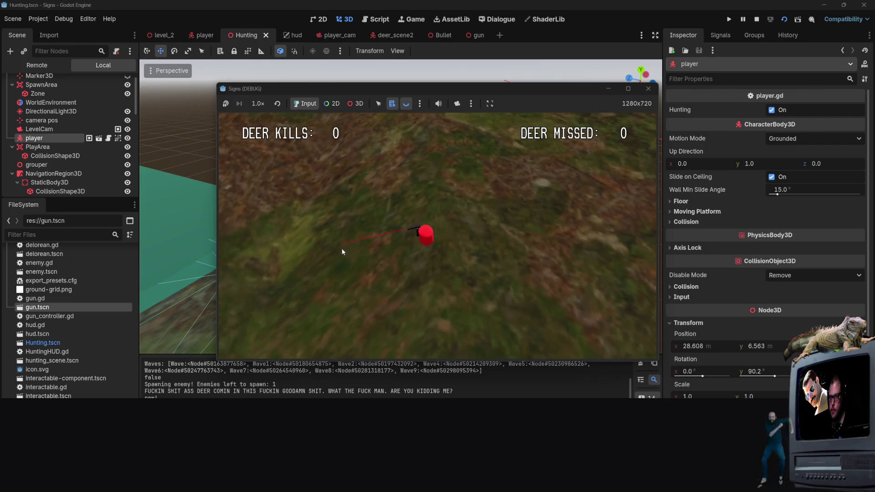
left_click(315, 219)
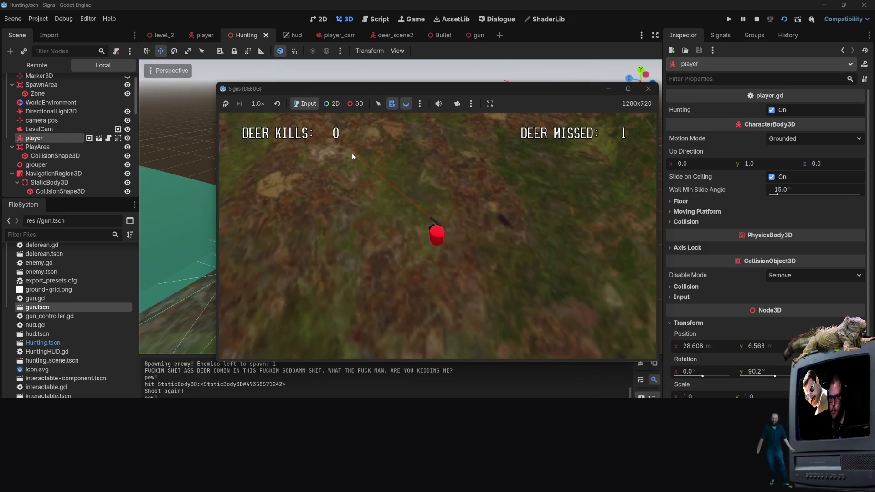
left_click(351, 152)
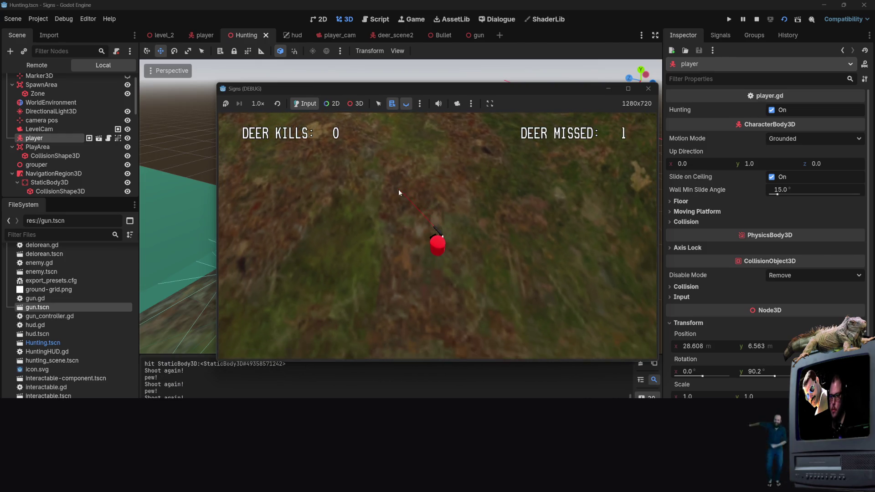
left_click(401, 258)
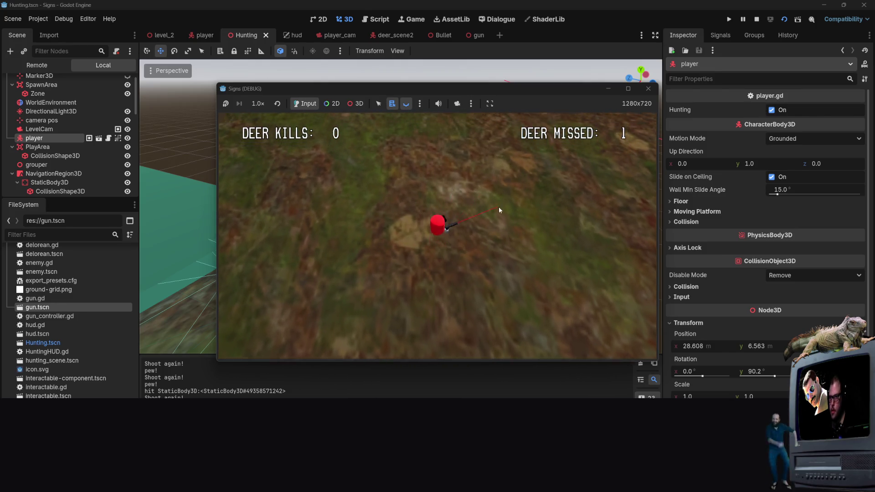
left_click(488, 179)
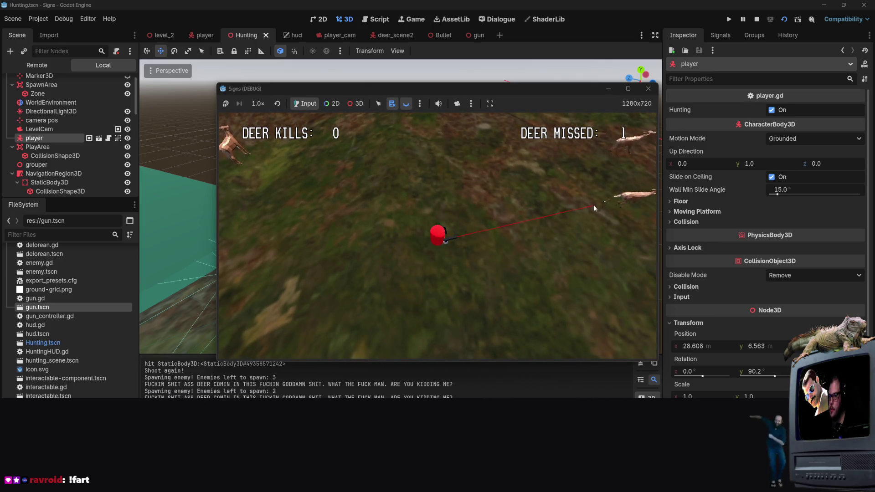
left_click(606, 201)
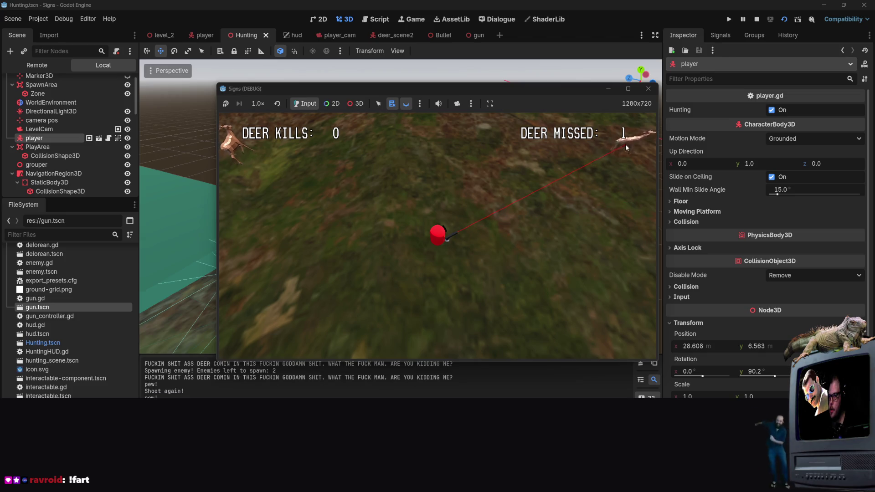
left_click(625, 144)
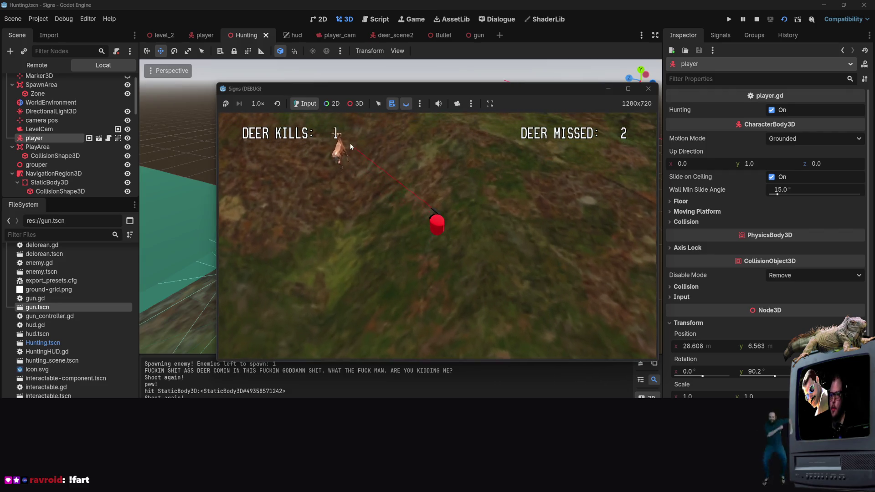
left_click(331, 195)
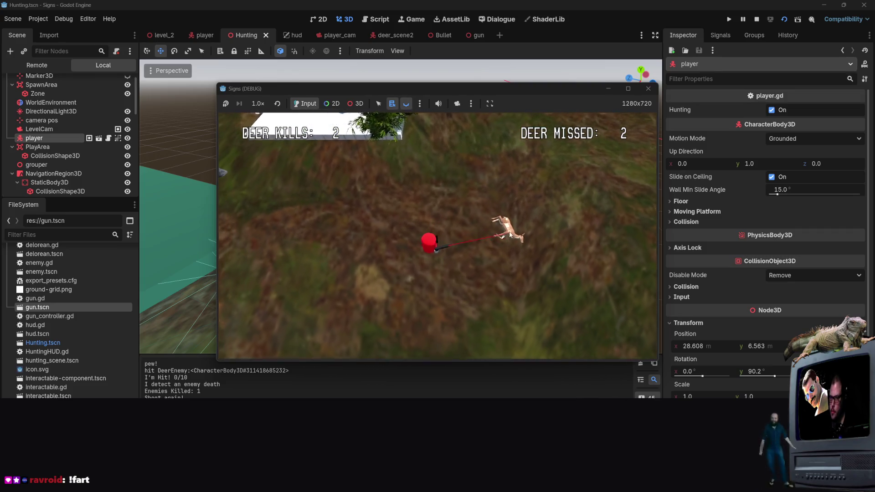
left_click(535, 162)
Step: Move up and keep shooting deer until 4 kills and 7 missed, then stop the game
key("w")
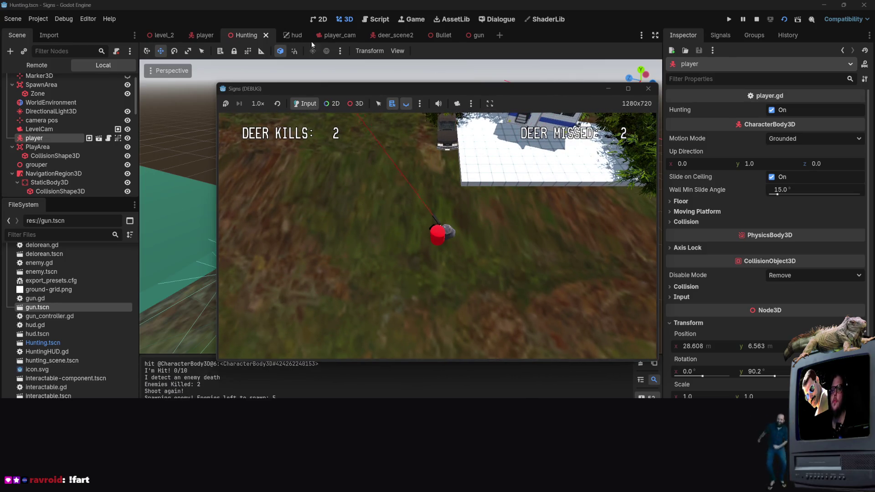
left_click(431, 218)
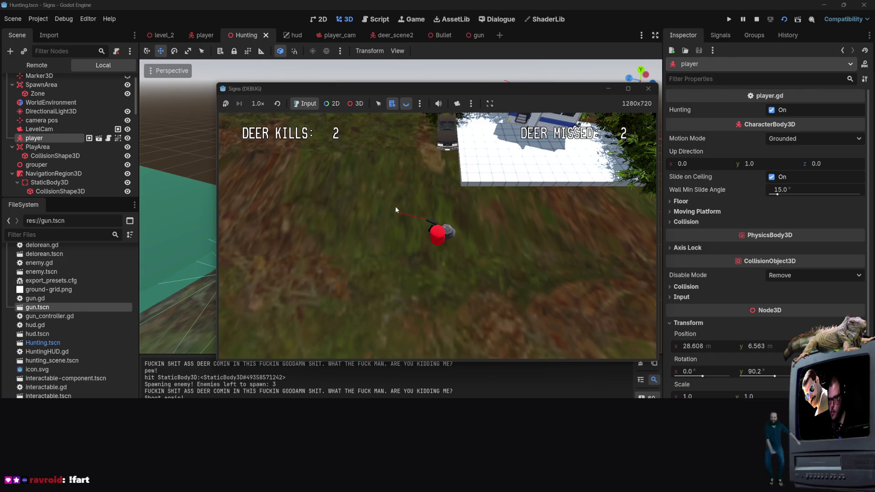
left_click(423, 221)
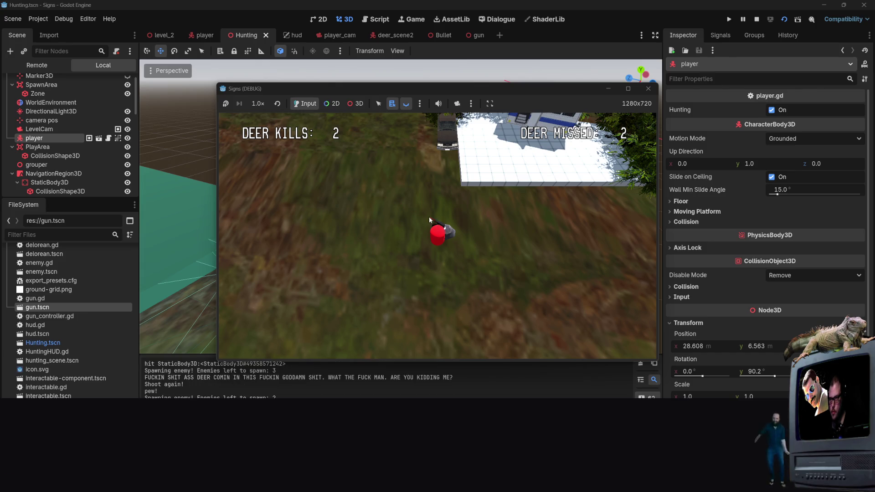
left_click(343, 169)
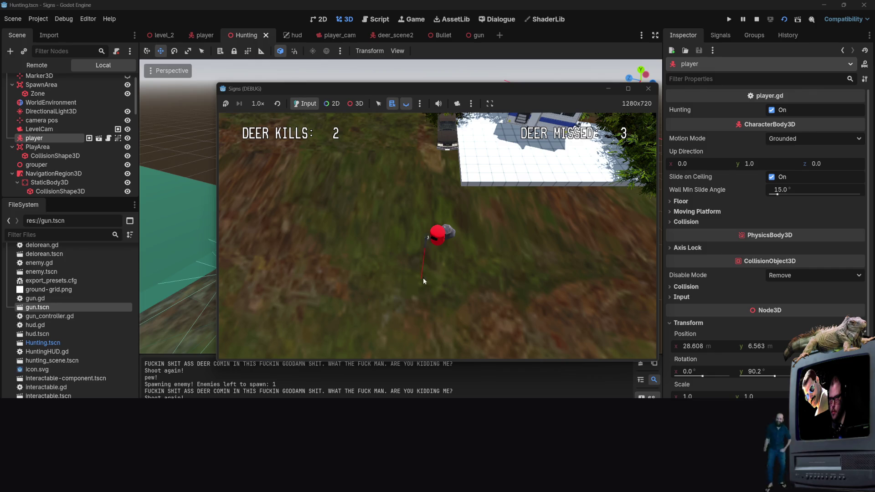
left_click(512, 181)
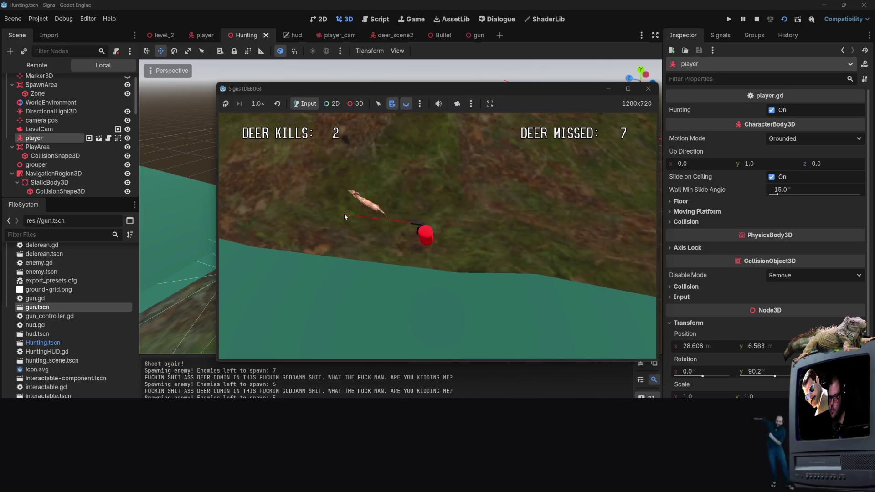
left_click(336, 213)
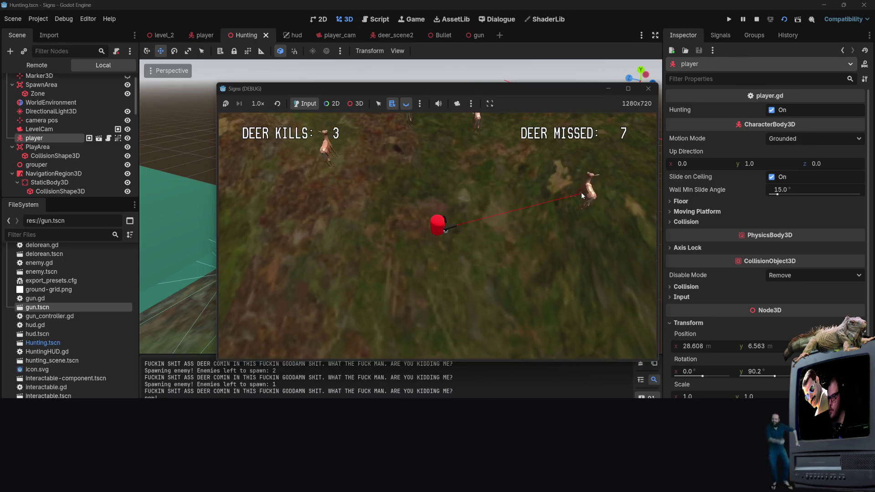
left_click(582, 195)
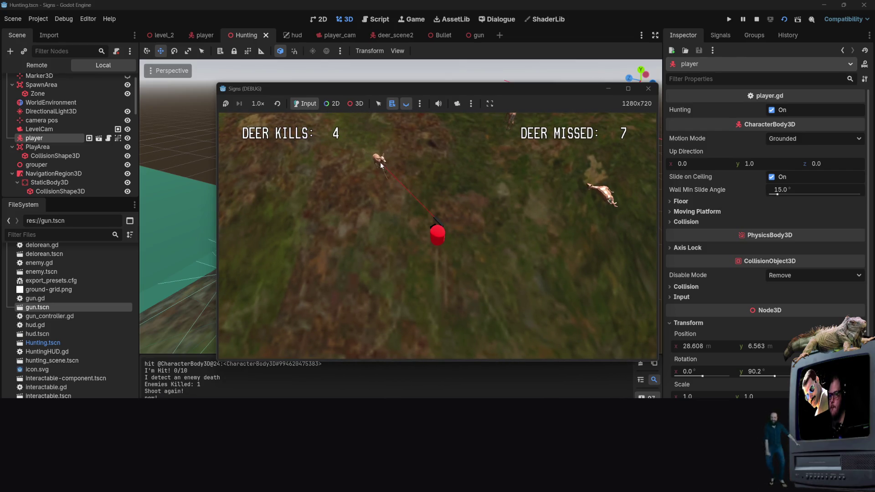
left_click(380, 167)
left_click(551, 101)
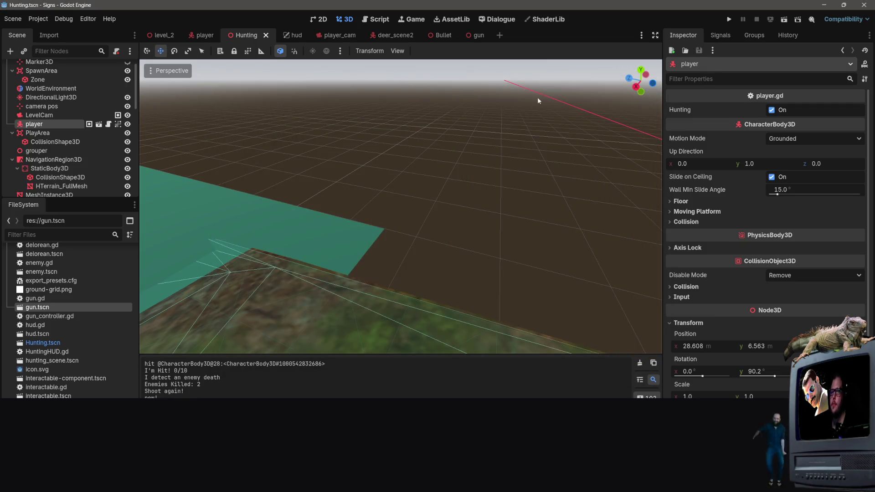
Step: Open the gun scene and launch gun.gd from the GUN node's script icon
left_click(380, 108)
left_click(379, 19)
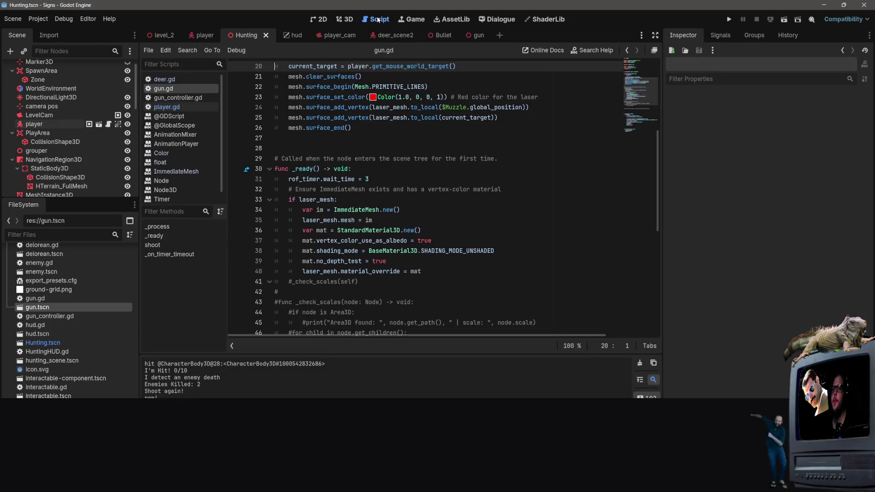
left_click(414, 20)
left_click(476, 35)
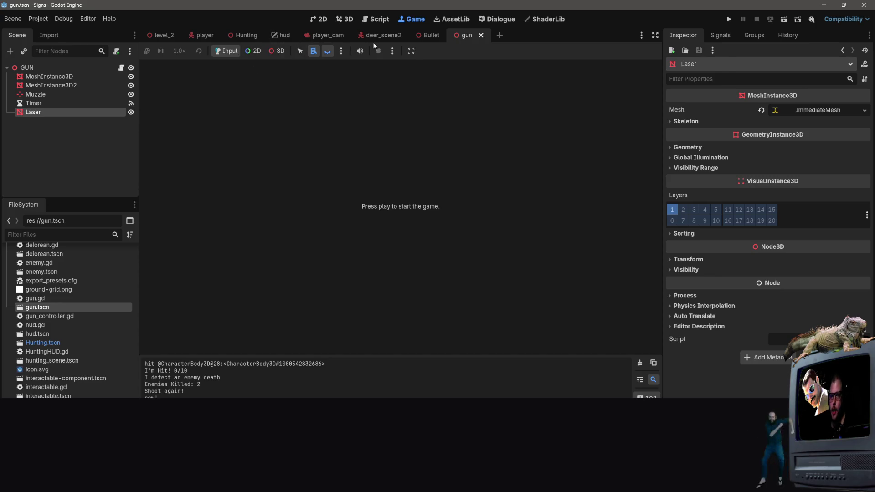
left_click(121, 68)
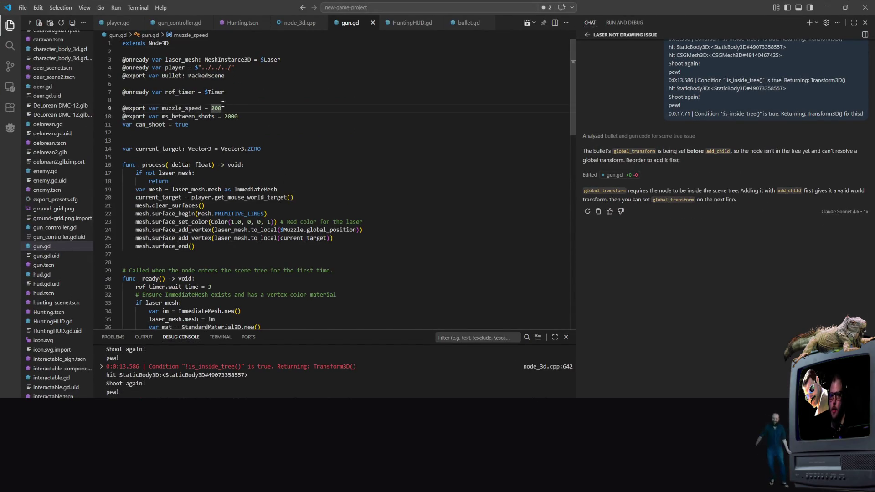
Step: Find rof_timer.wait_time on line 31 of gun.gd and first replace 3 with .1
left_click(250, 116)
key("shift+Up")
key("Down")
key("Down")
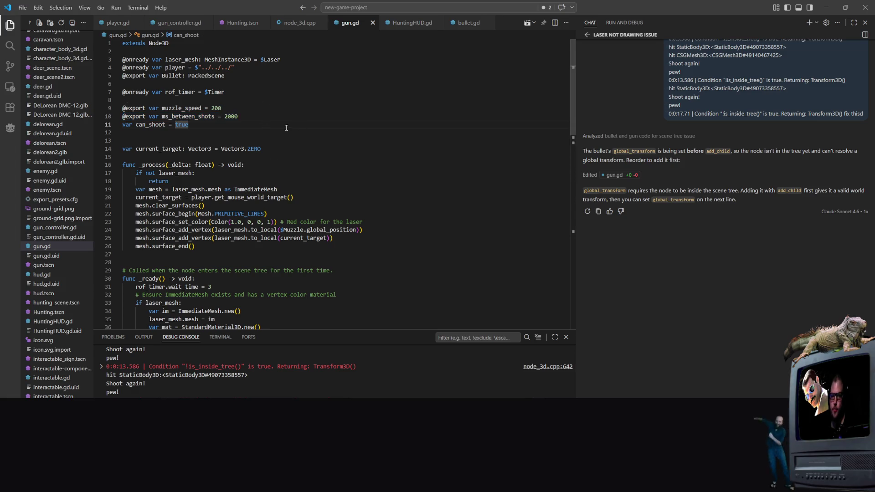
left_click(255, 138)
scroll(259, 150, "down", 5)
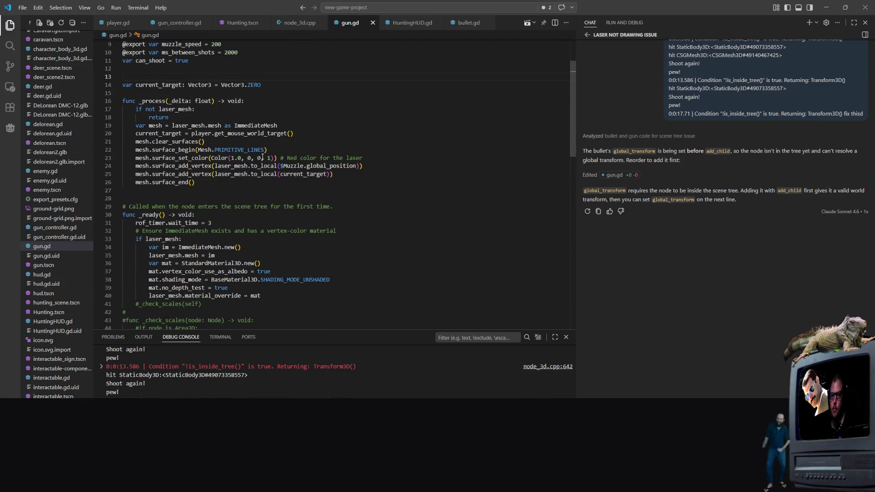
left_click(217, 181)
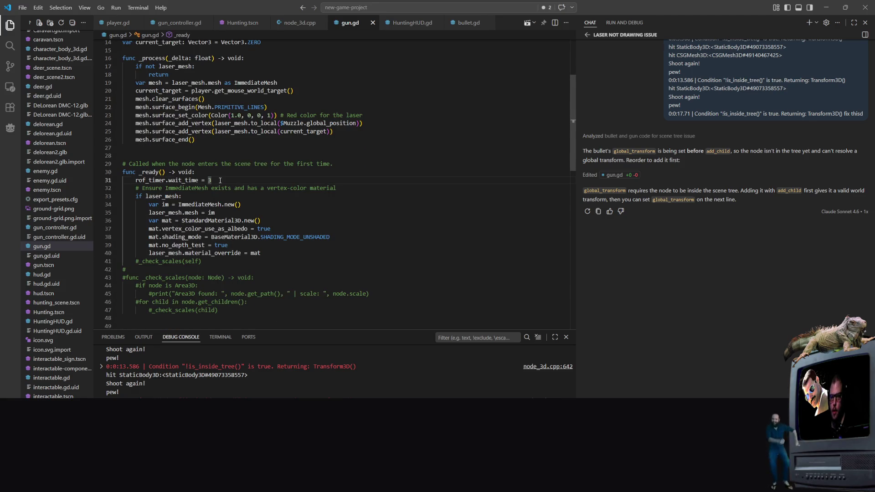
double_click(209, 181)
type(".1")
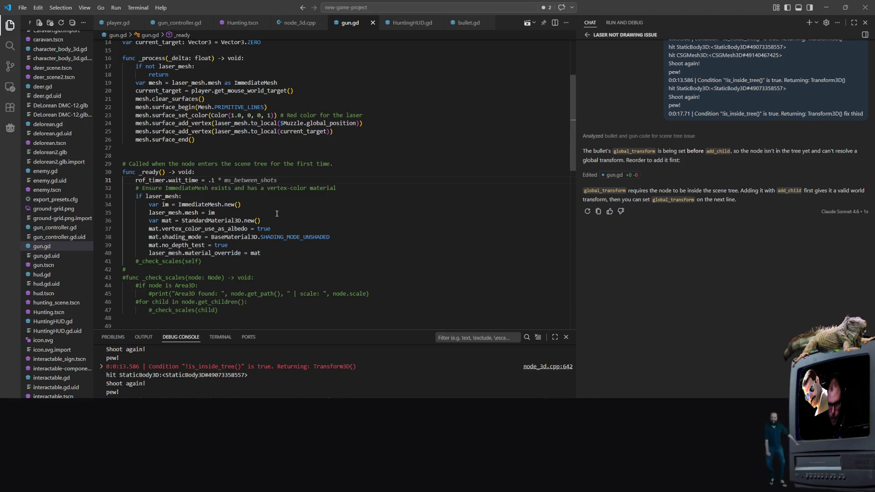
left_click(302, 147)
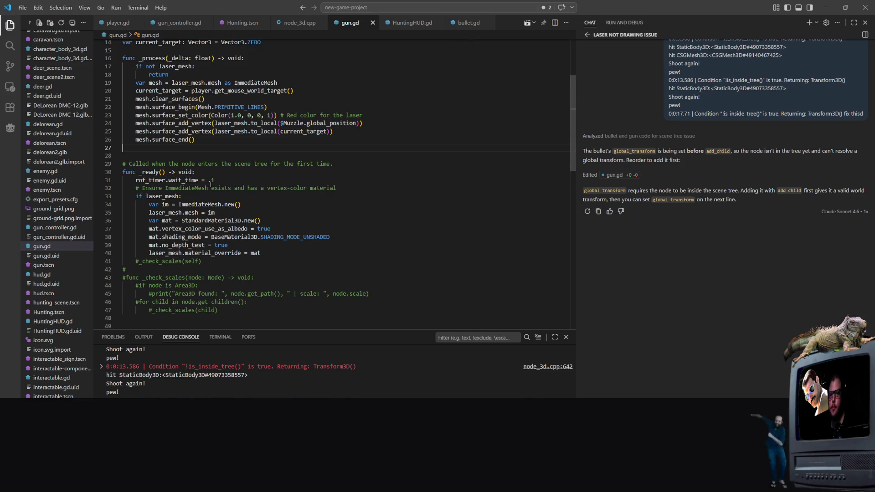
Step: Correct the rof_timer wait time to .5 and save gun.gd
scroll(213, 179, "up", 2)
scroll(213, 180, "down", 2)
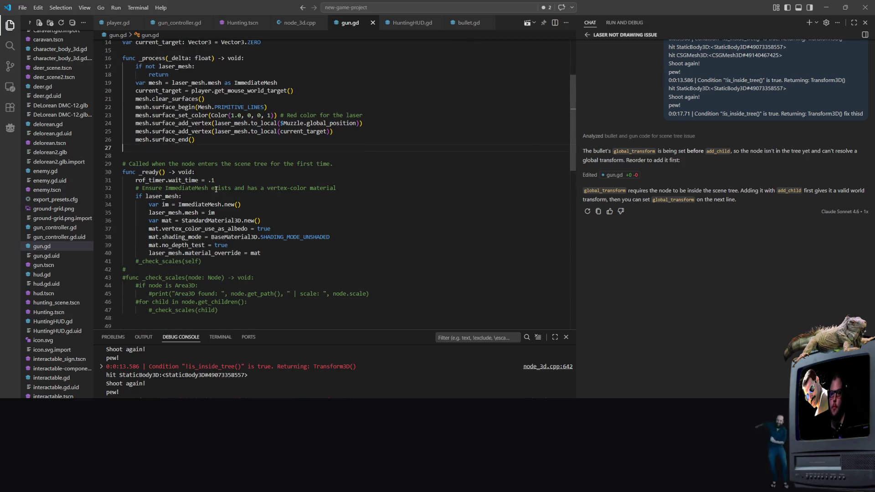
left_click(204, 180)
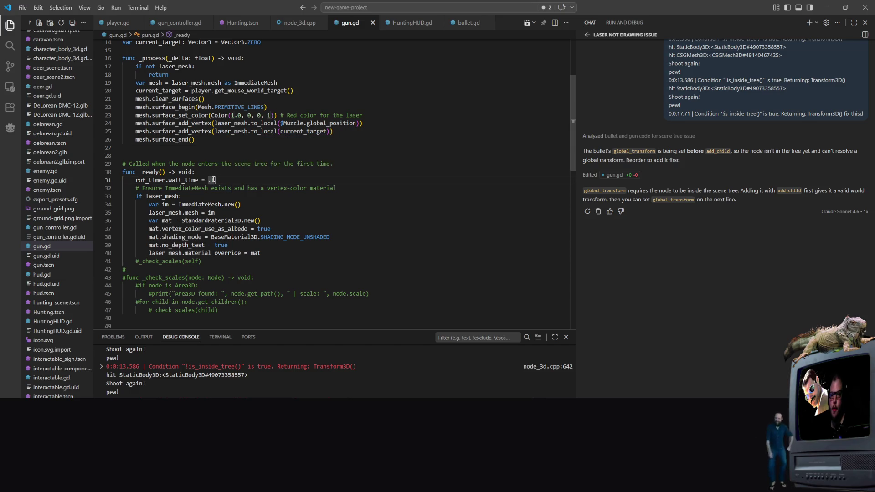
scroll(215, 167, "up", 2)
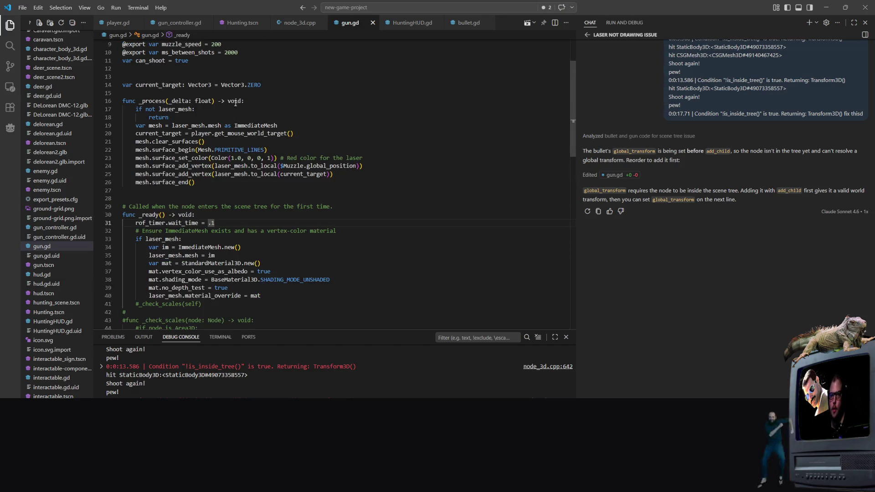
scroll(199, 78, "up", 2)
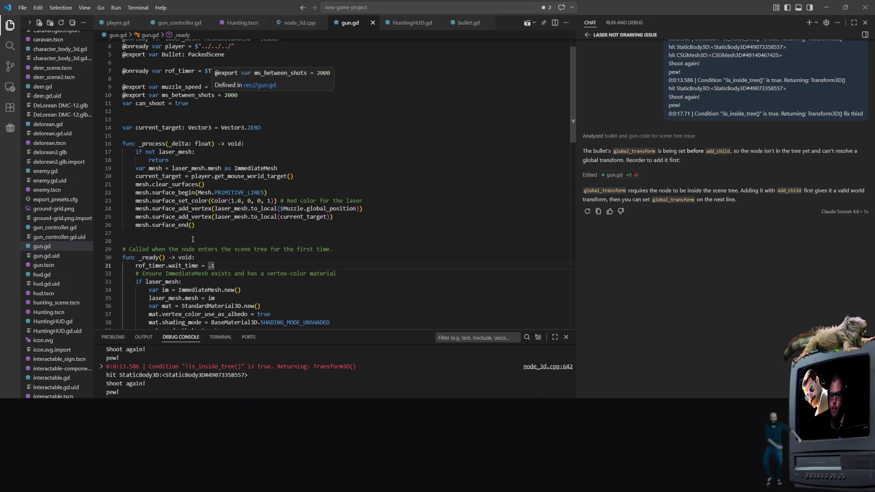
double_click(209, 265)
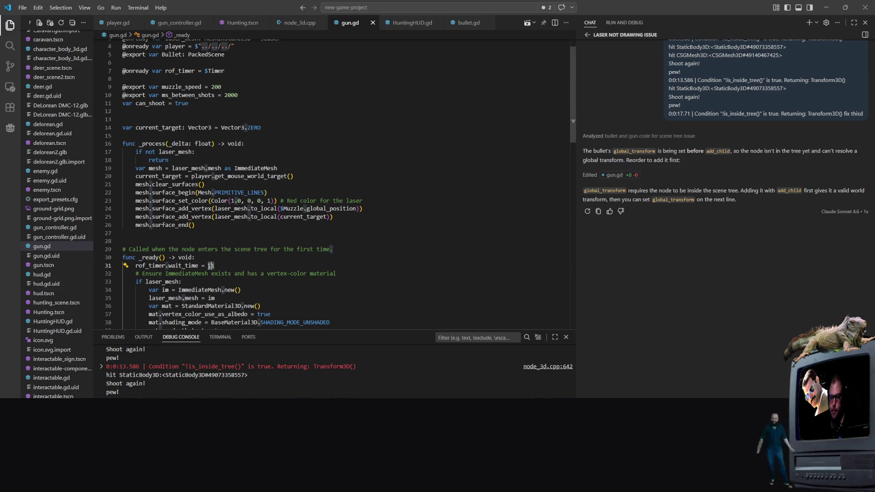
type("1")
type(".05")
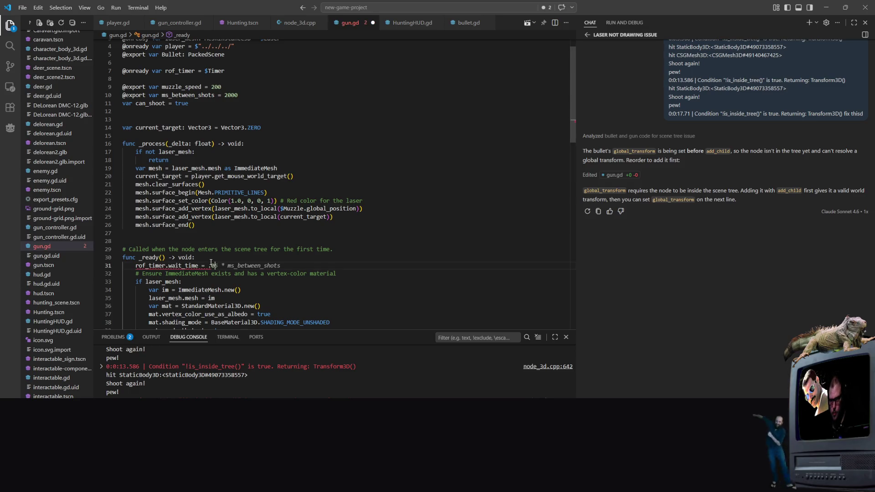
type(".0.,5")
key("BackSpace")
key("BackSpace")
key("BackSpace")
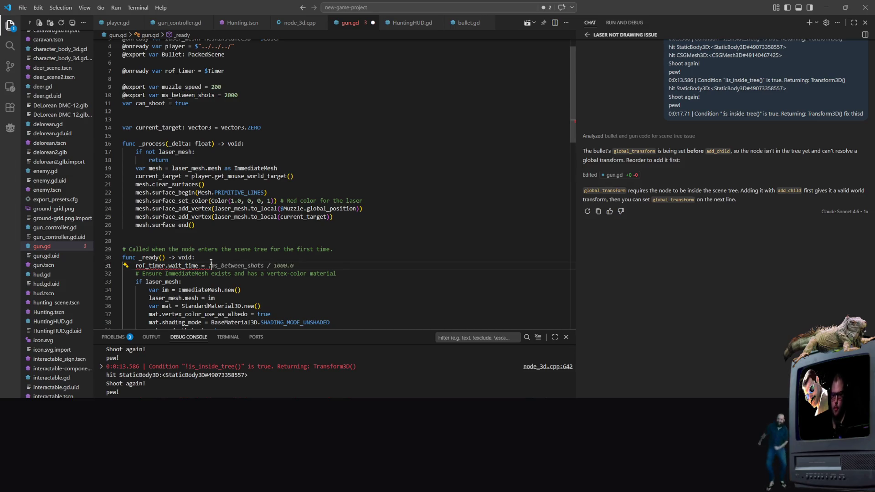
type(".5")
key("ctrl+s")
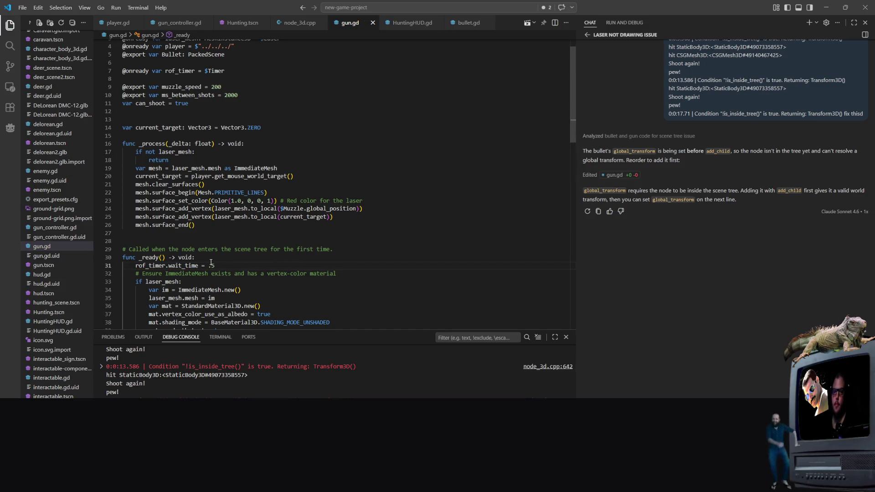
Step: Look over the red laser drawing code, then switch to player.gd
left_click(401, 183)
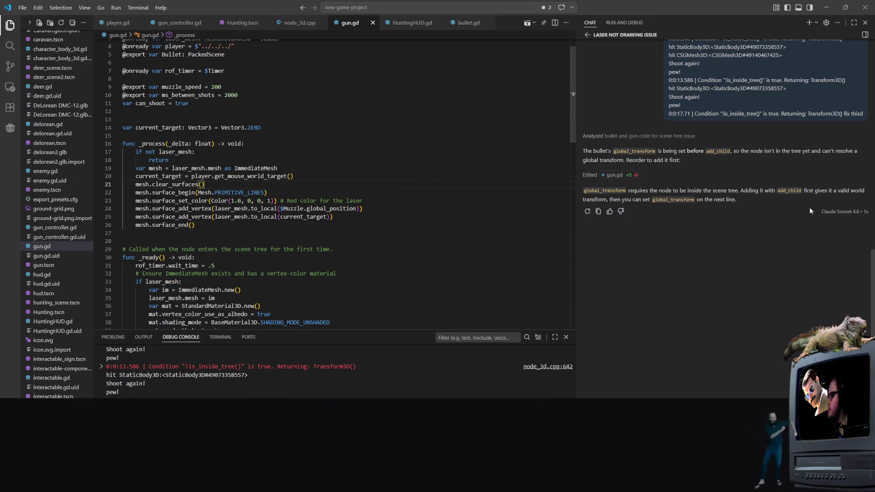
scroll(288, 161, "up", 1)
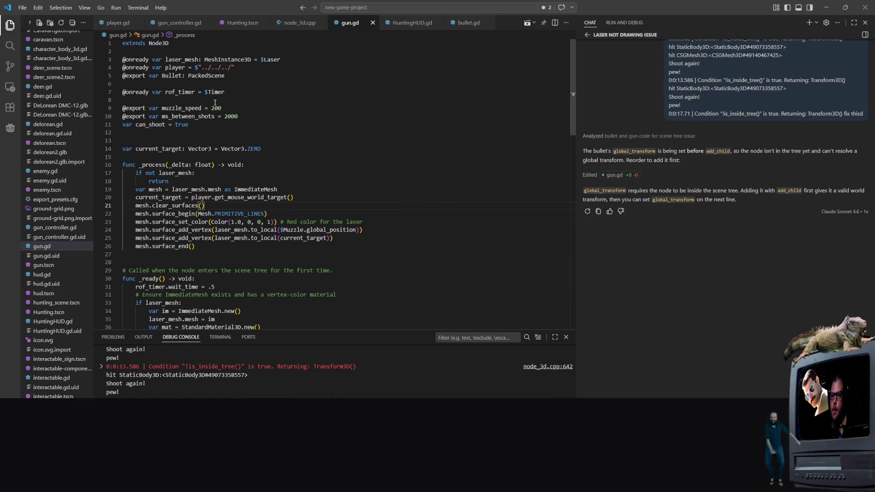
scroll(273, 137, "down", 5)
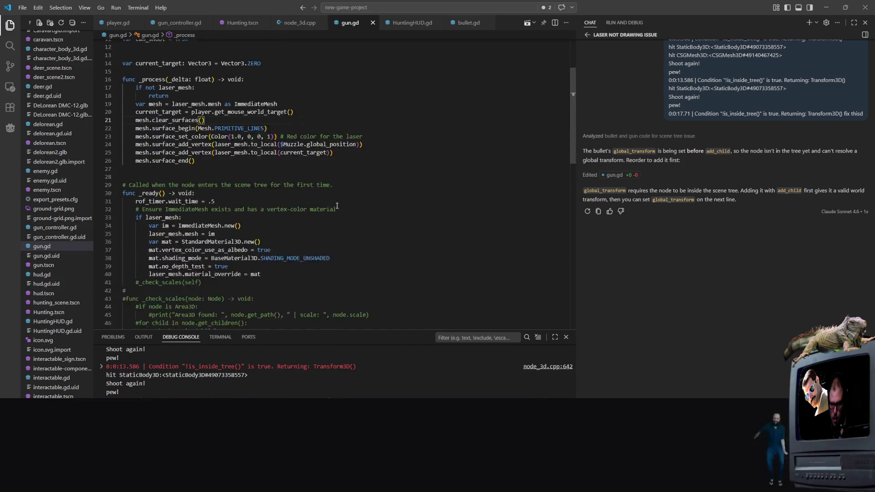
scroll(258, 166, "up", 3)
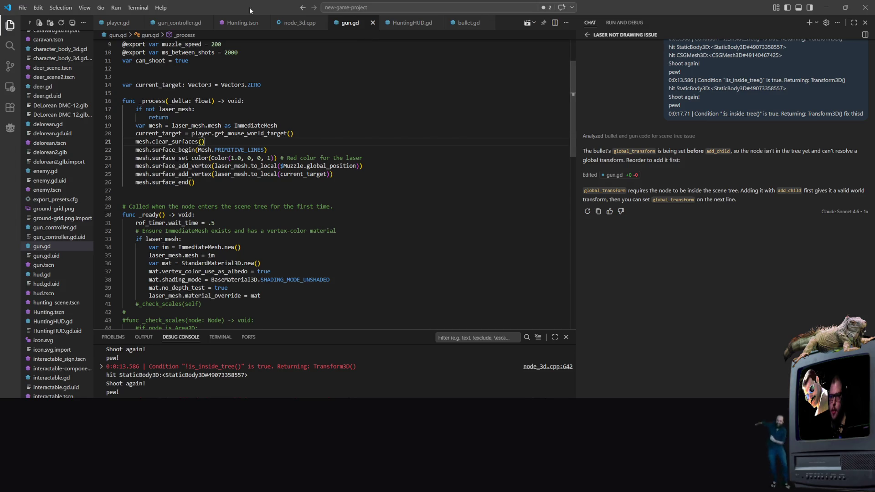
left_click(116, 23)
scroll(296, 228, "down", 10)
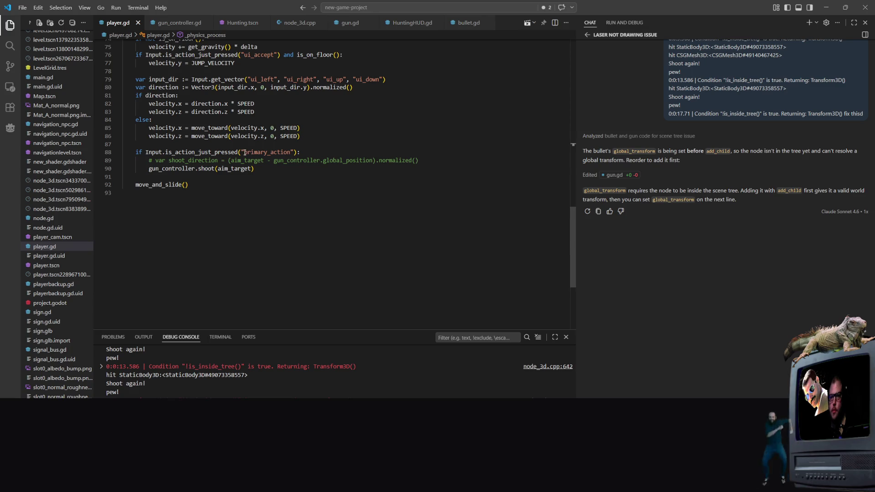
Step: Change line 88 to is_action_pressed('primary_action'), then debug-run the game from Hunting.tscn
double_click(245, 152)
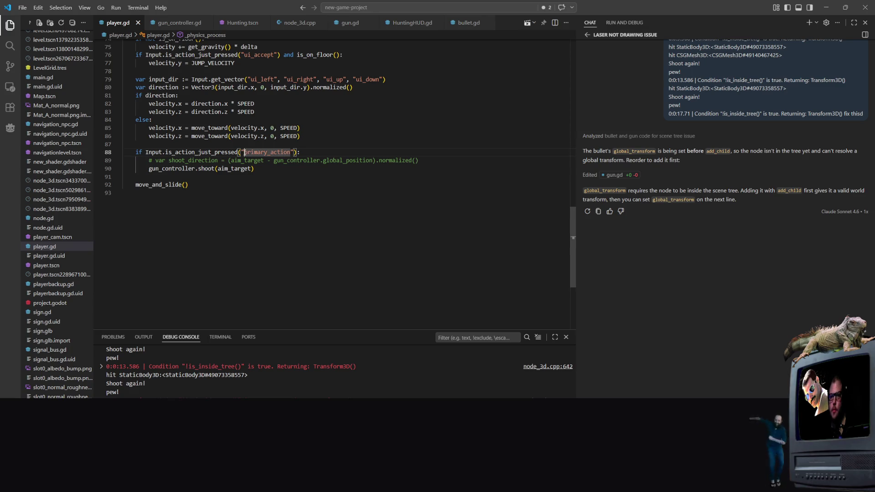
left_click(202, 170)
left_click(212, 153)
left_click(215, 153)
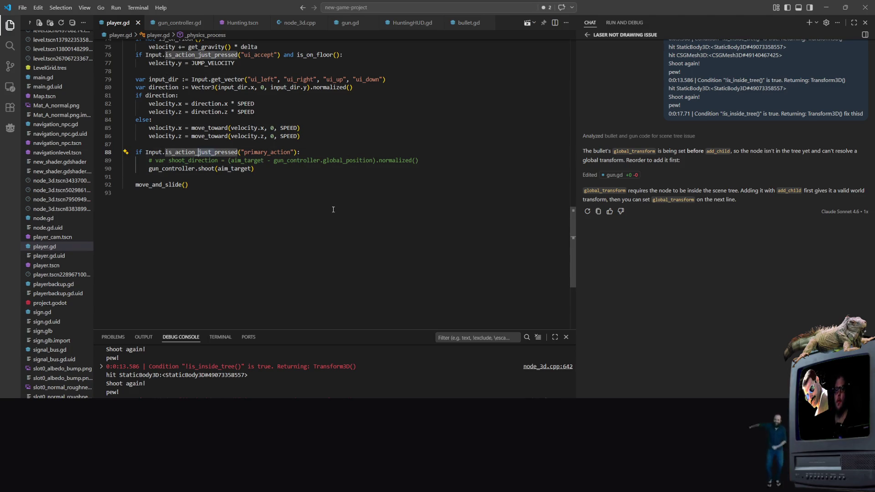
key("Delete")
key("Delete")
key("Delete")
scroll(350, 138, "up", 1)
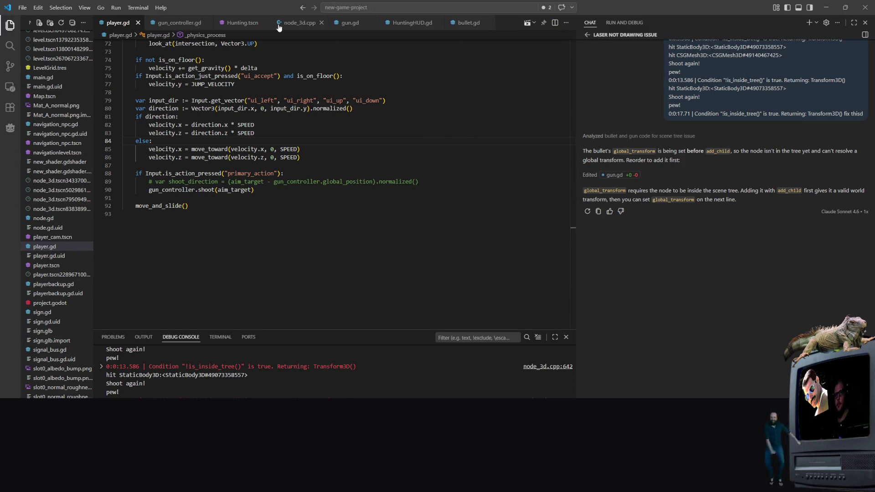
left_click(246, 22)
left_click(522, 23)
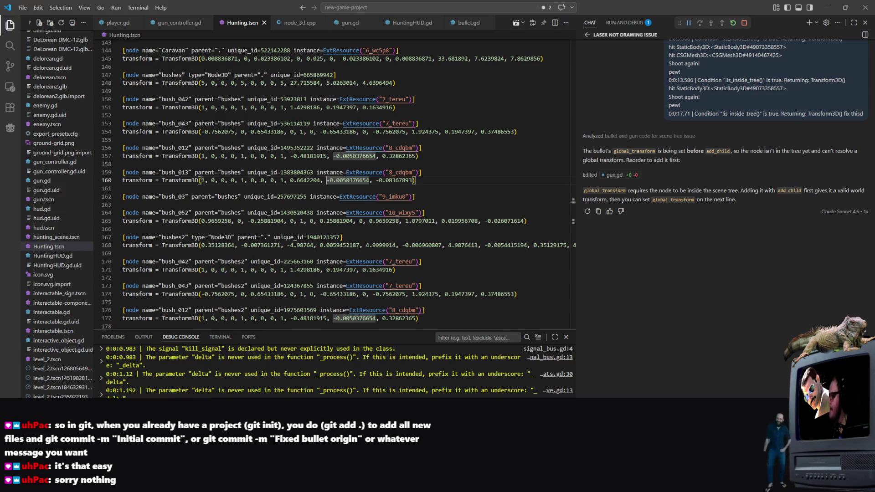
Step: Walk down to the deer, rapid-fire to kill one, then close the Signs (DEBUG) window
key("s")
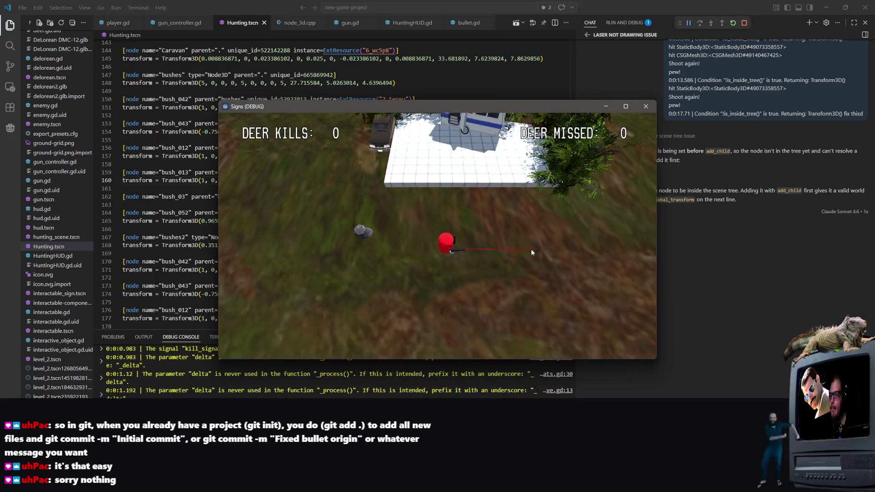
key("s")
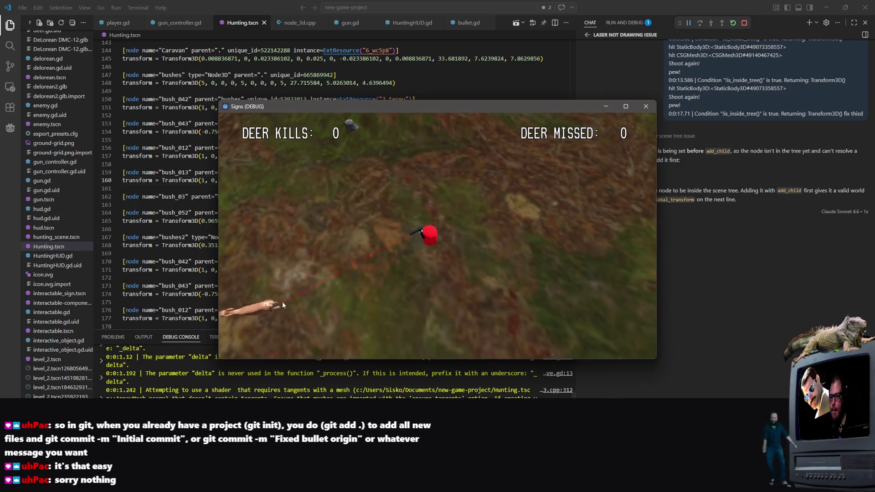
left_click(243, 236)
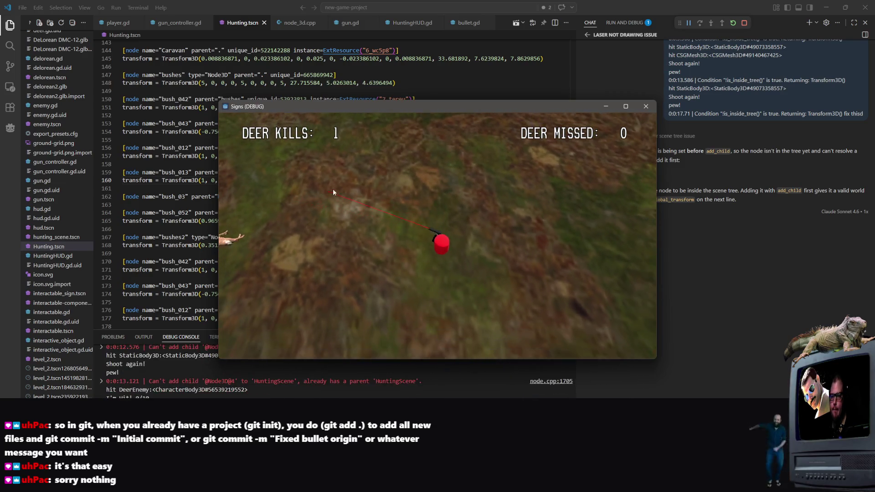
left_click(345, 184)
left_click(346, 186)
left_click(347, 187)
left_click(347, 187)
left_click(347, 187)
left_click(346, 187)
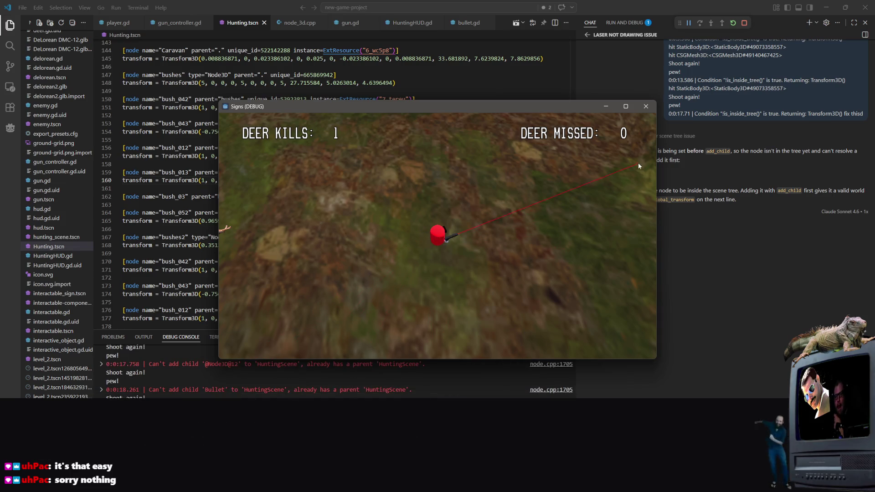
left_click(646, 106)
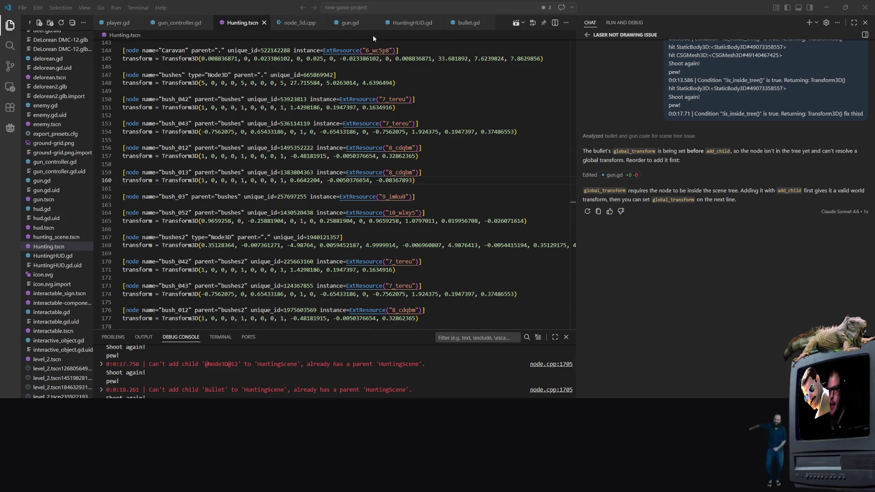
Step: Set KILL_TIME to 1 in bullet.gd and return to Hunting.tscn
left_click(467, 23)
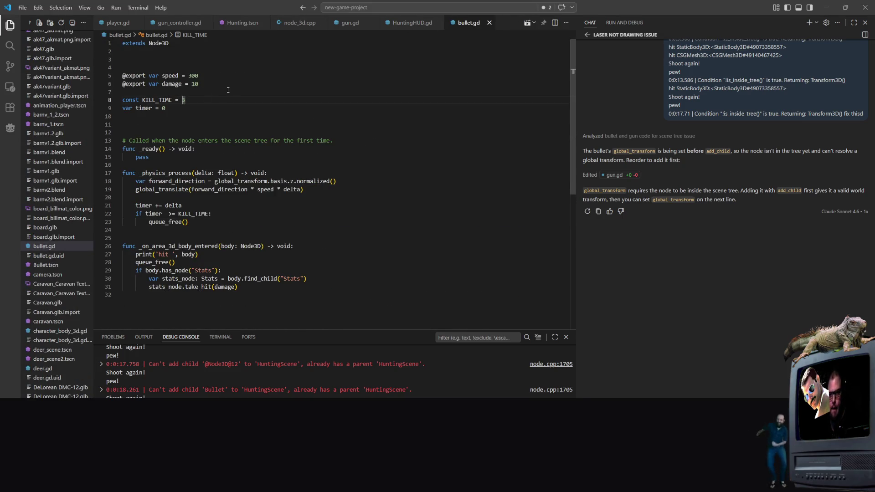
type(".2")
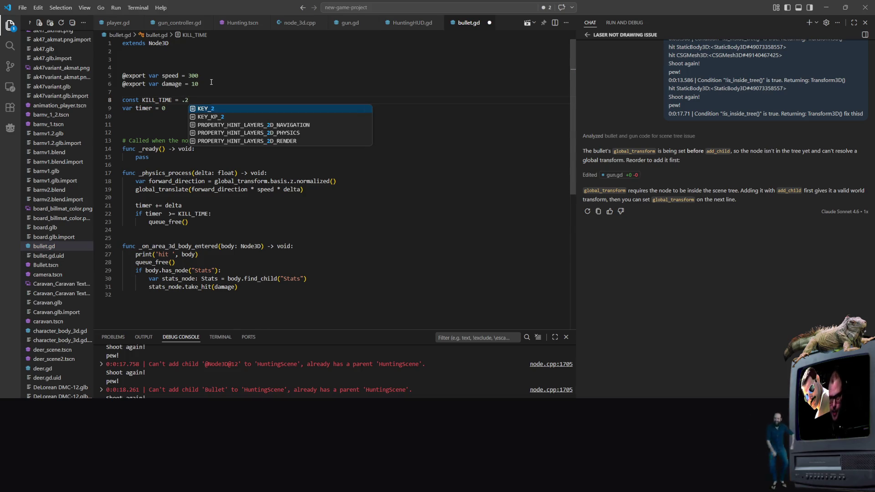
key("BackSpace")
type("34")
key("BackSpace")
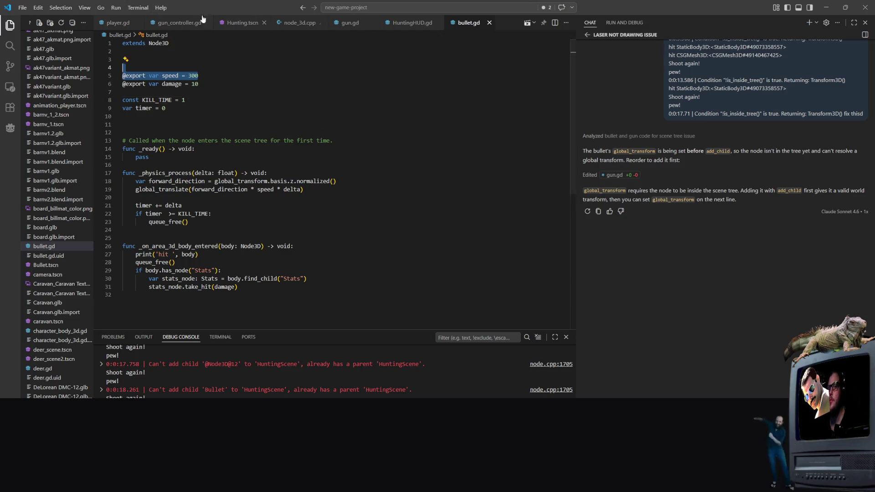
left_click(236, 22)
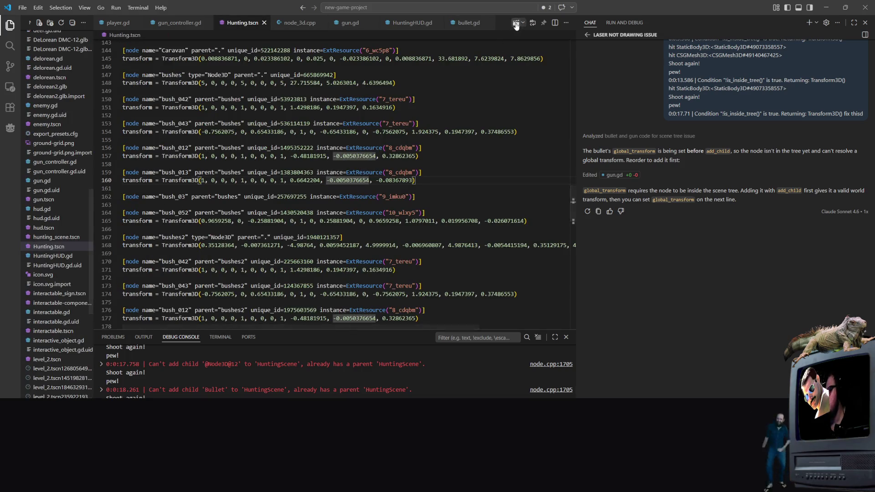
Step: Run the game again and shoot the first two deer along the red laser
left_click(516, 23)
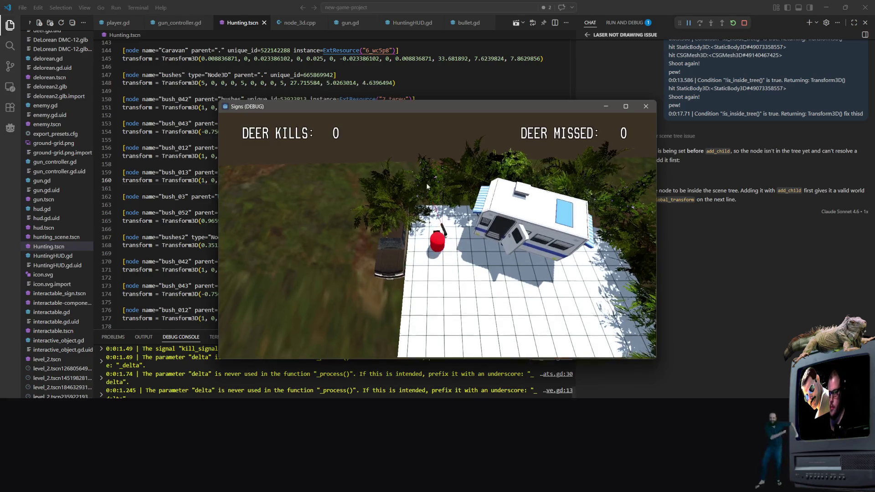
left_click(542, 268)
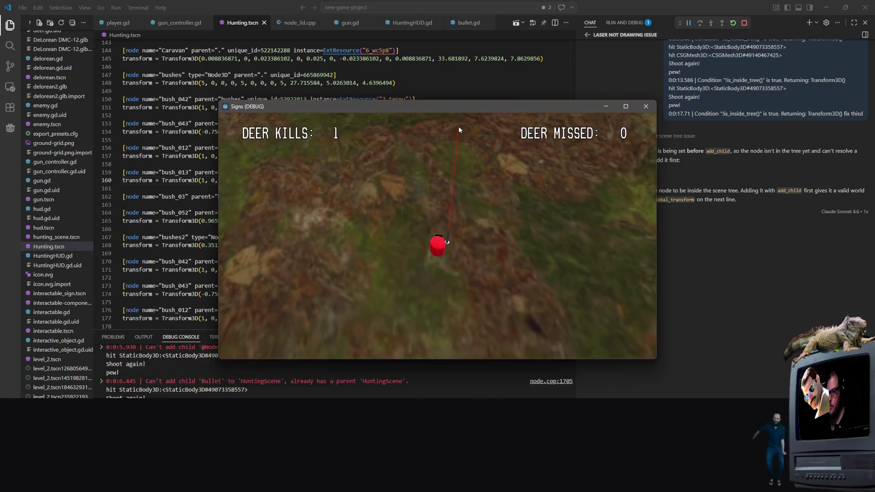
left_click(458, 127)
left_click(530, 145)
left_click(530, 143)
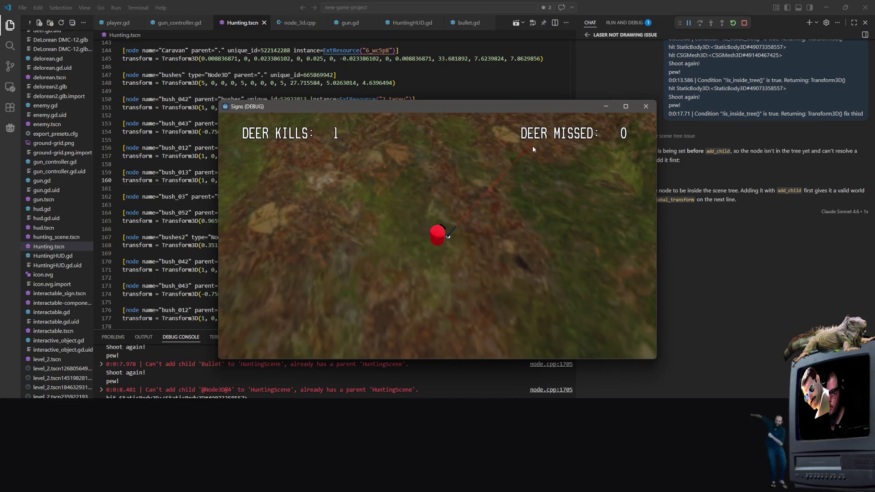
left_click(562, 207)
left_click(554, 237)
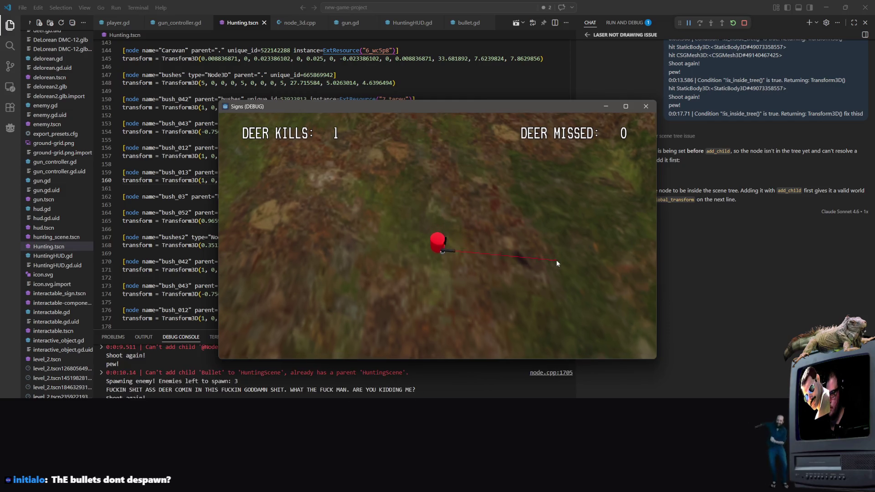
left_click(515, 209)
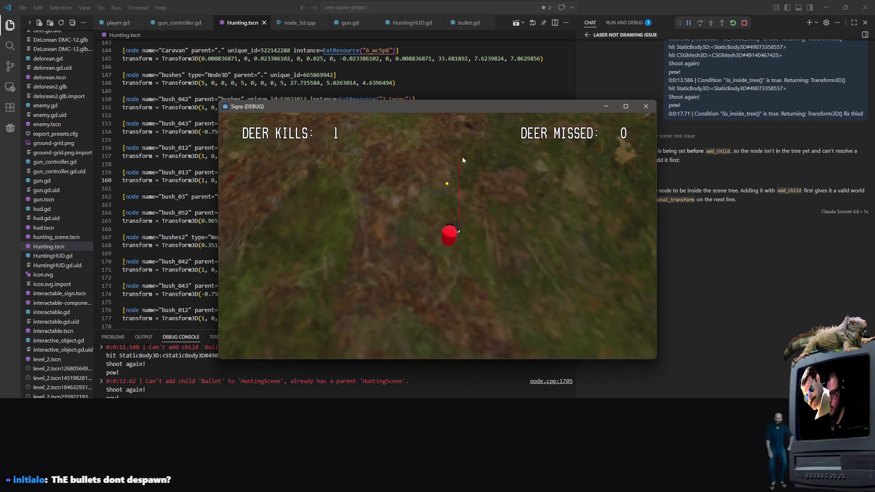
left_click(428, 187)
left_click(506, 253)
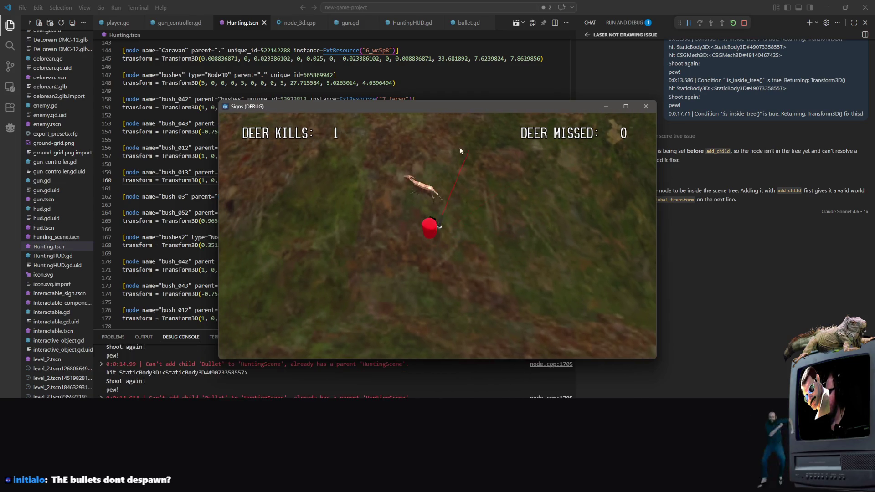
left_click(488, 150)
left_click(255, 180)
left_click(262, 185)
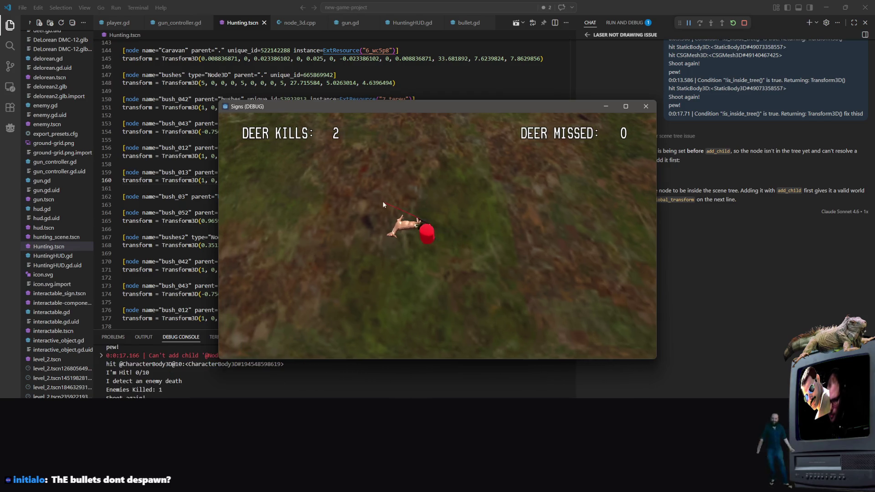
Step: Keep firing at the deer running near and below the player
left_click(406, 185)
left_click(471, 231)
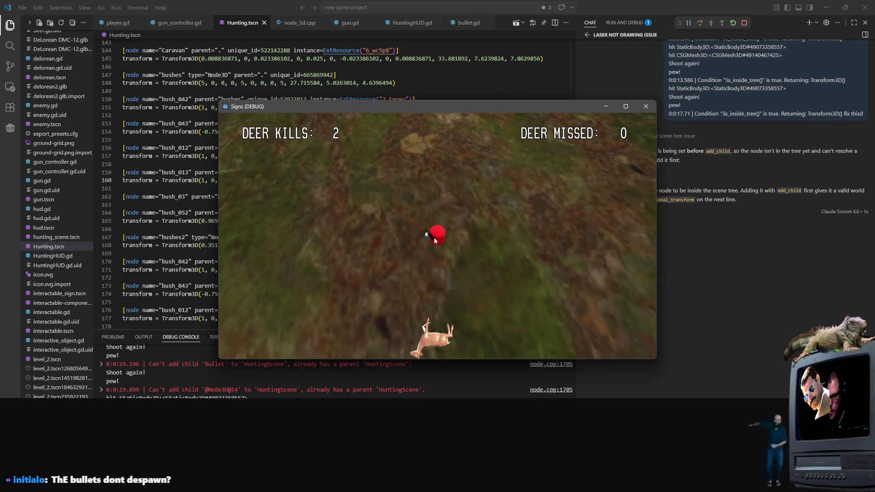
left_click(440, 242)
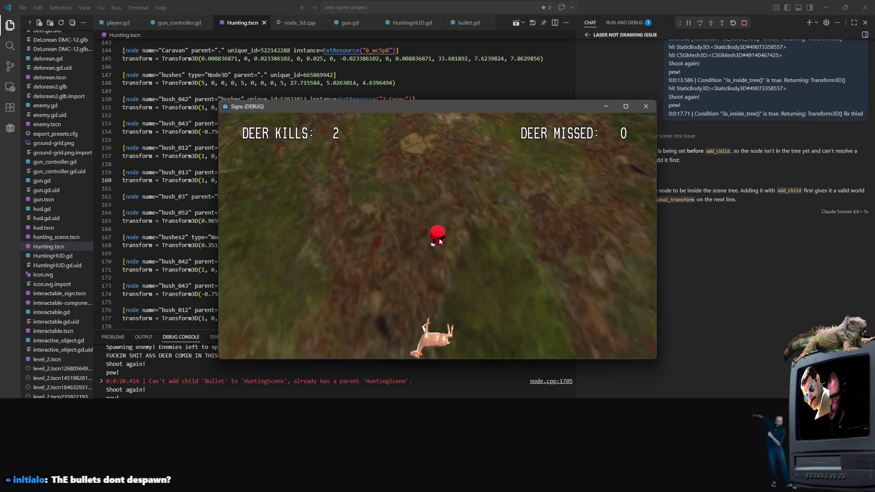
left_click(439, 242)
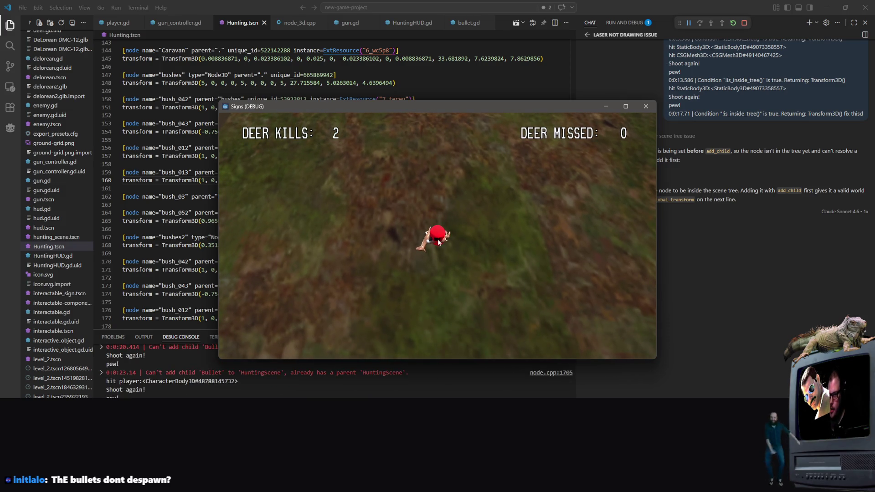
left_click(438, 242)
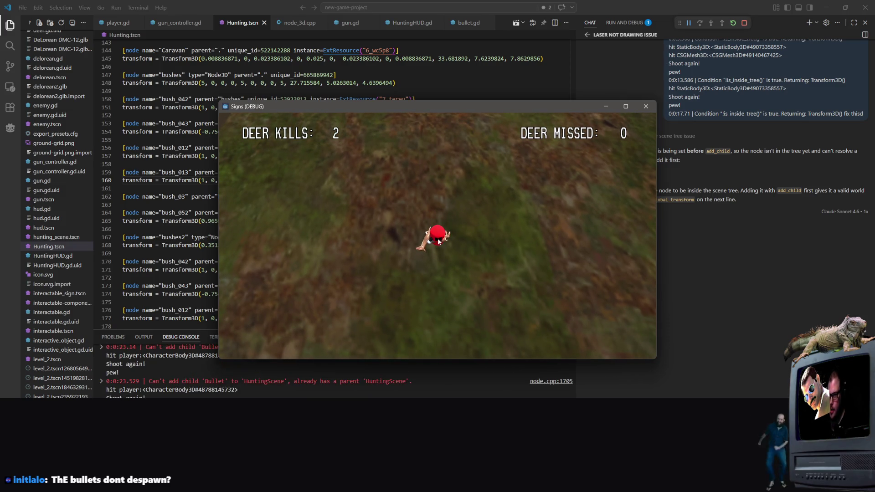
left_click(435, 239)
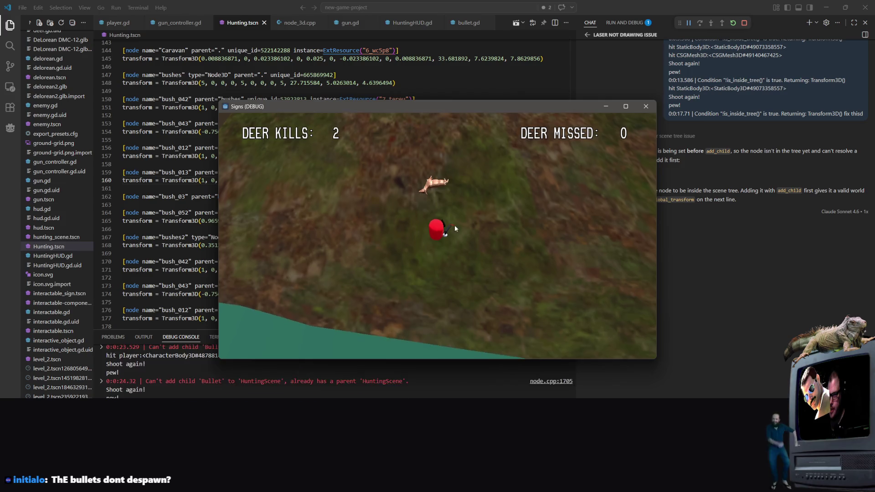
left_click(439, 226)
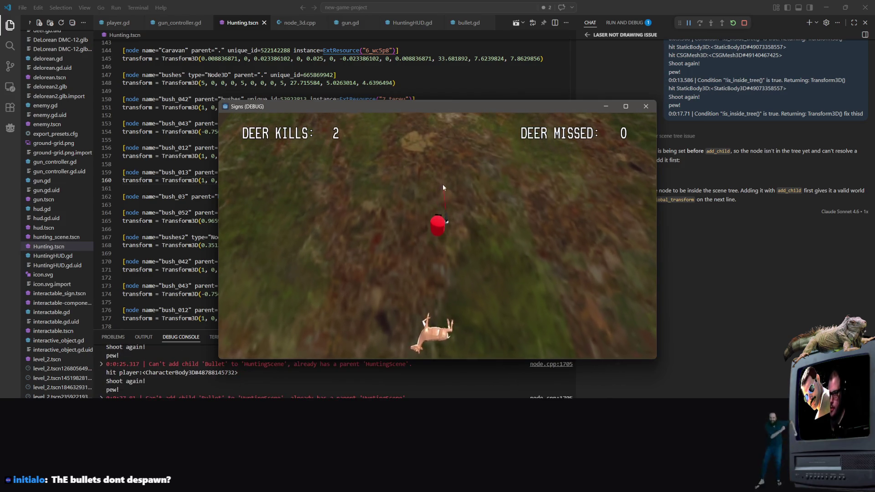
left_click(449, 160)
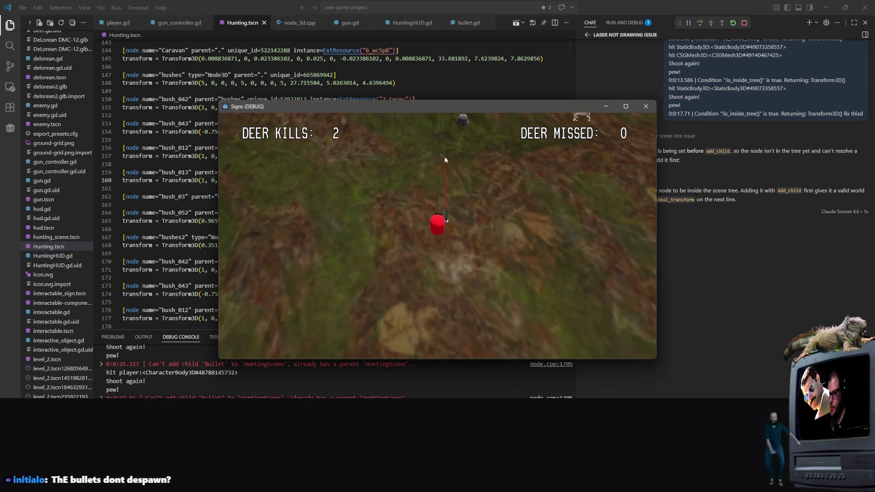
left_click(472, 157)
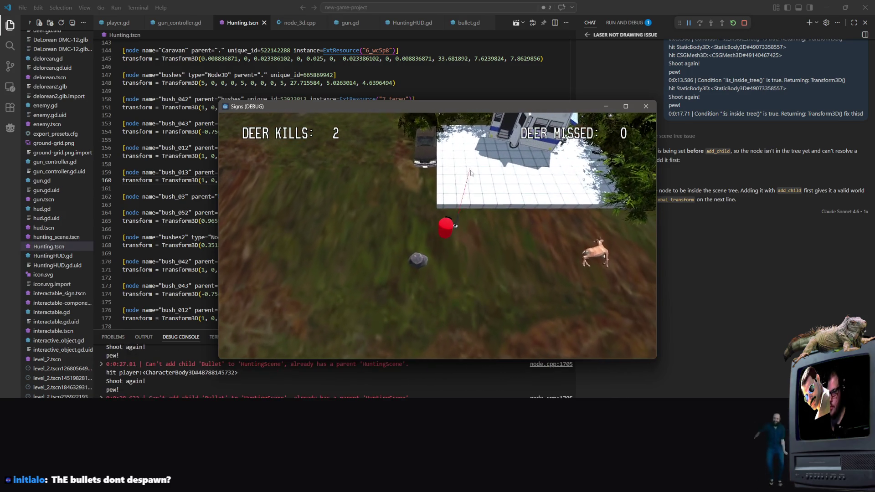
Step: Walk down the map and shoot escaping deer until the HUD shows 4 kills, 1 missed
key("s")
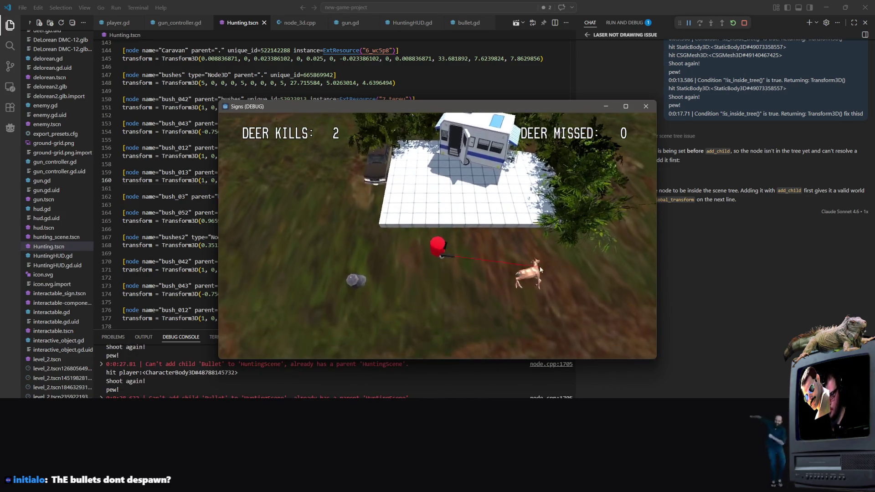
key("s")
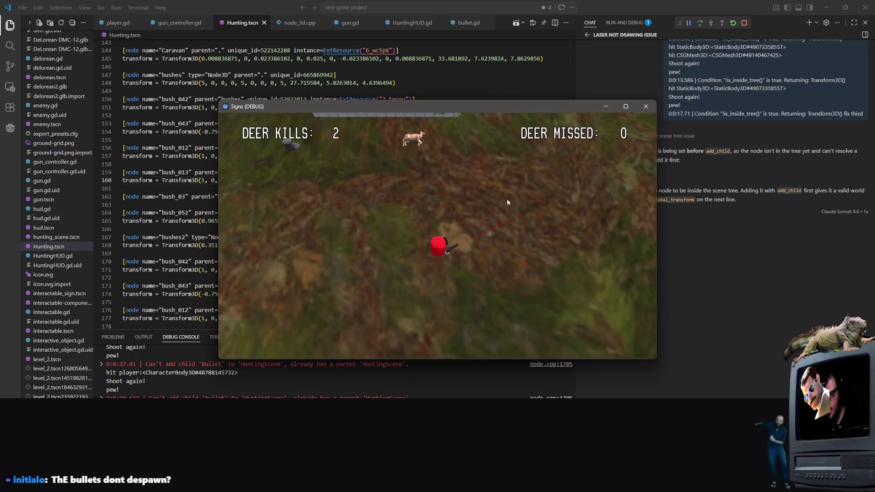
key("s")
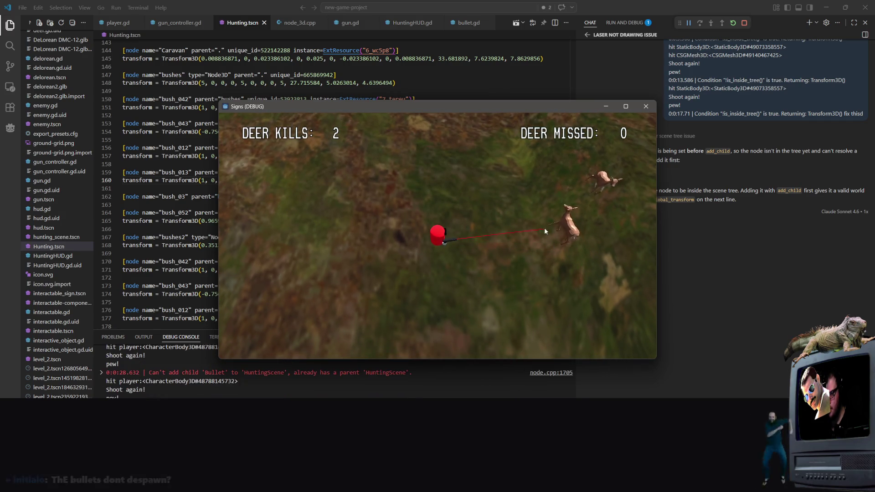
left_click(549, 205)
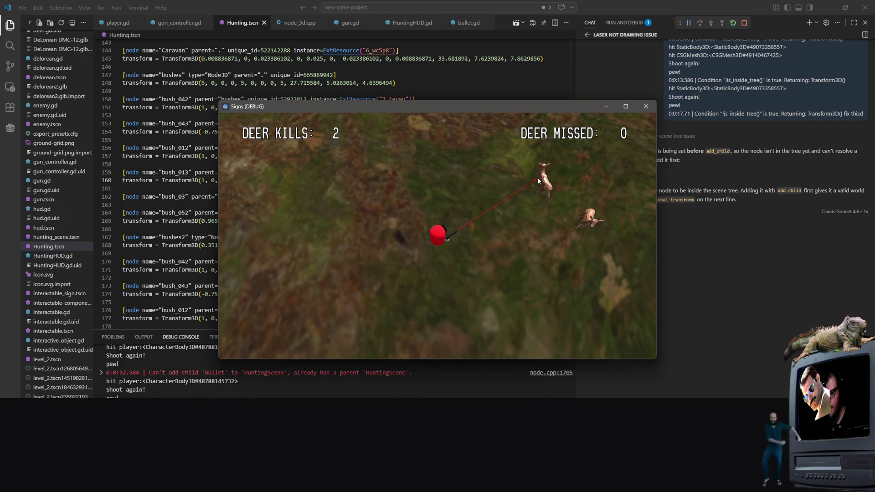
left_click(538, 180)
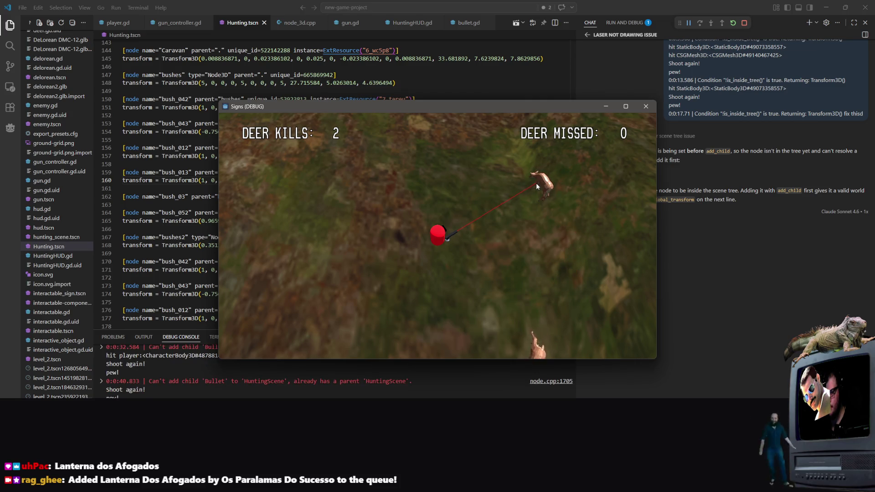
left_click(538, 185)
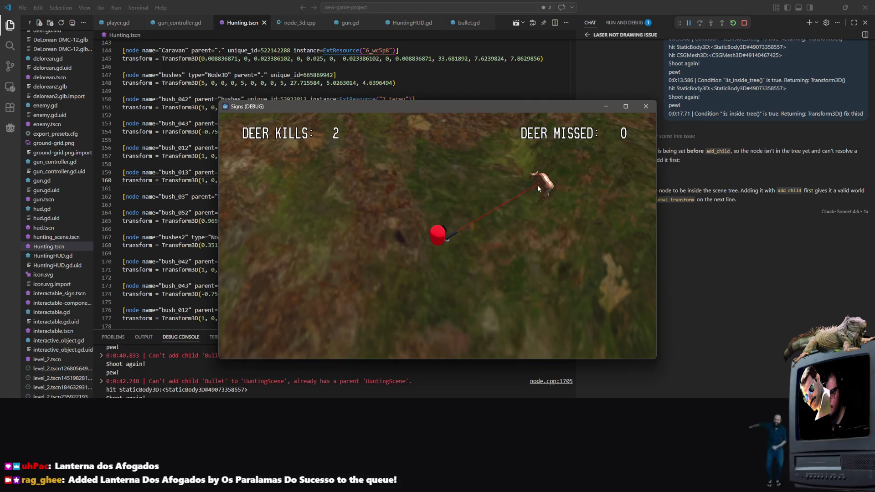
left_click(540, 170)
left_click(520, 173)
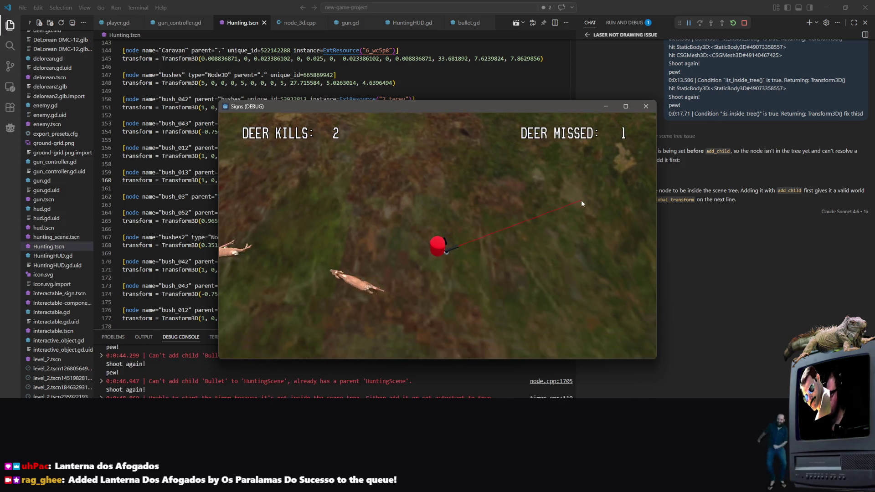
left_click(454, 222)
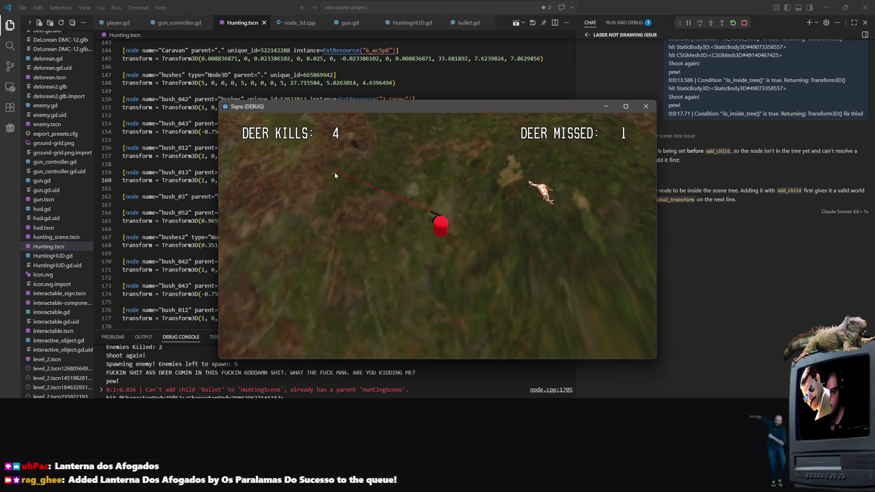
left_click(489, 165)
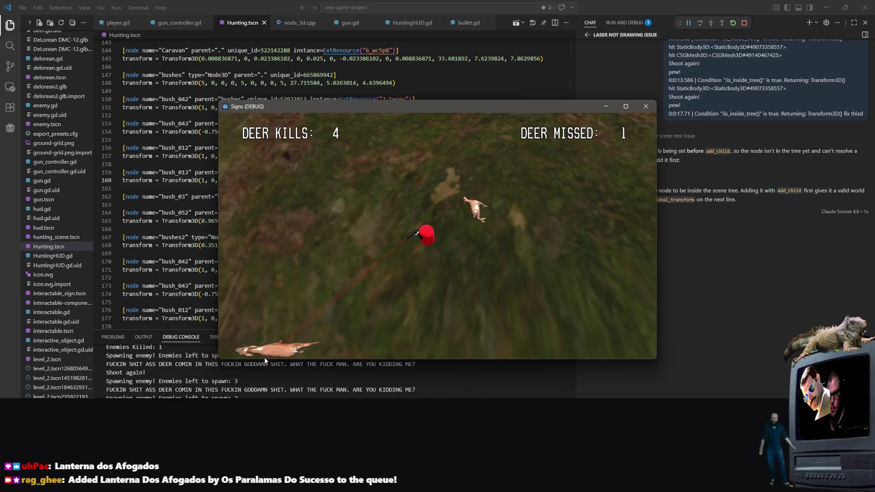
Step: Shoot at deer in the lower left, top and right of the field, bringing kills to 5
left_click(294, 348)
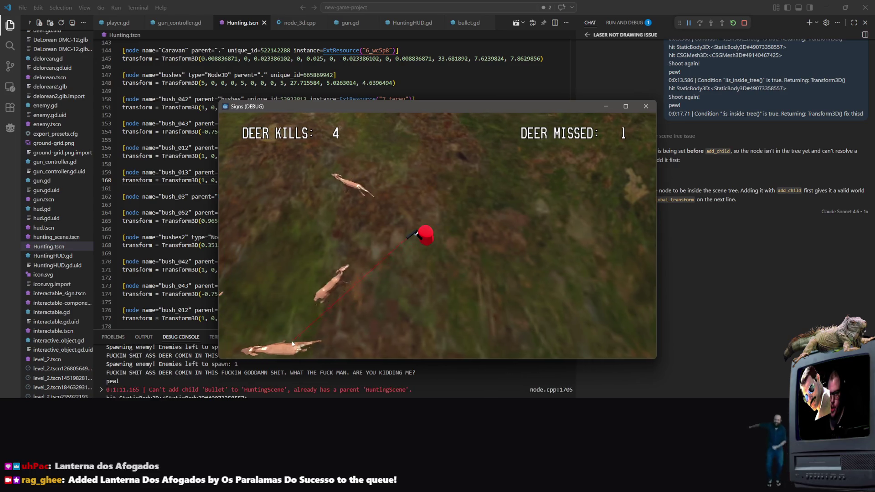
left_click(314, 322)
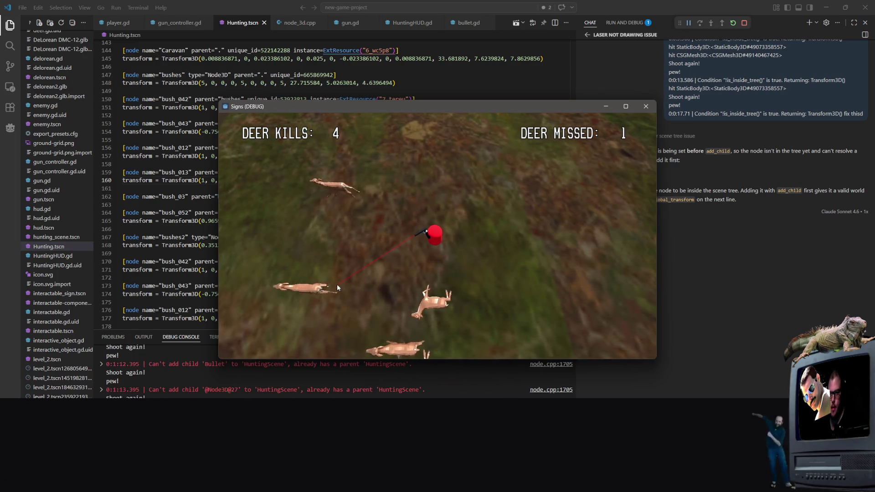
left_click(326, 305)
left_click(338, 326)
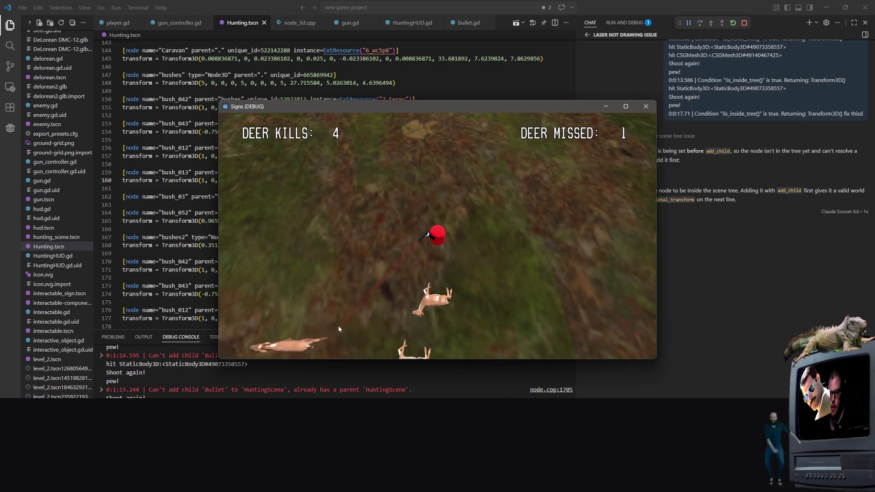
left_click(258, 327)
left_click(332, 129)
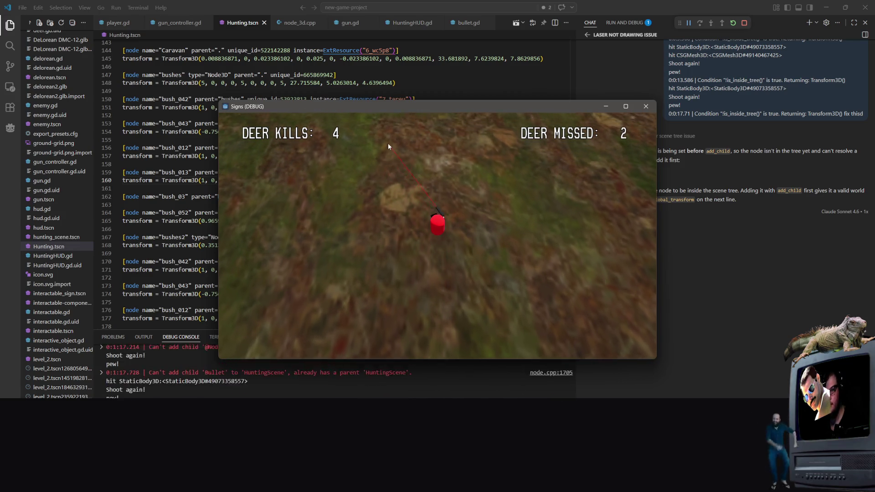
left_click(378, 119)
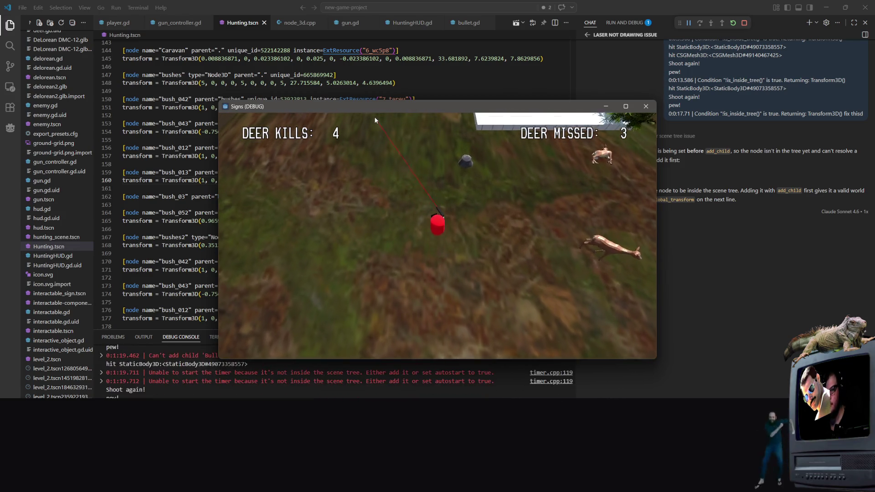
left_click(392, 131)
left_click(392, 130)
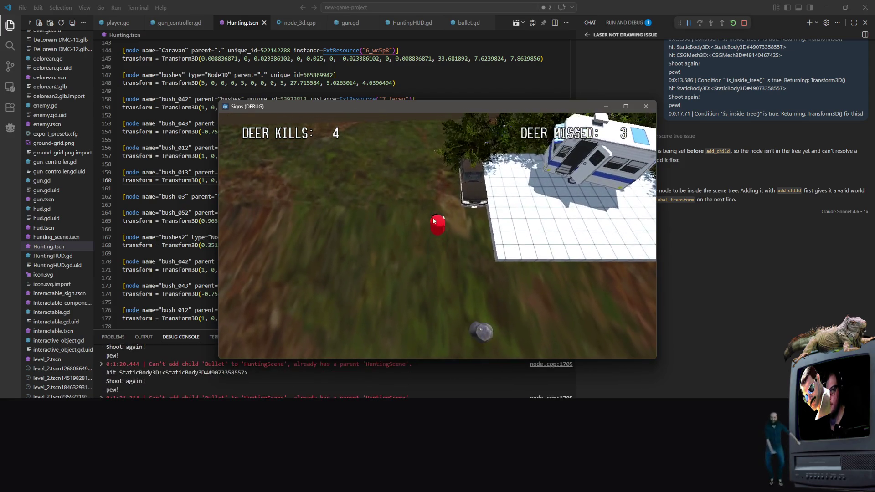
left_click(424, 235)
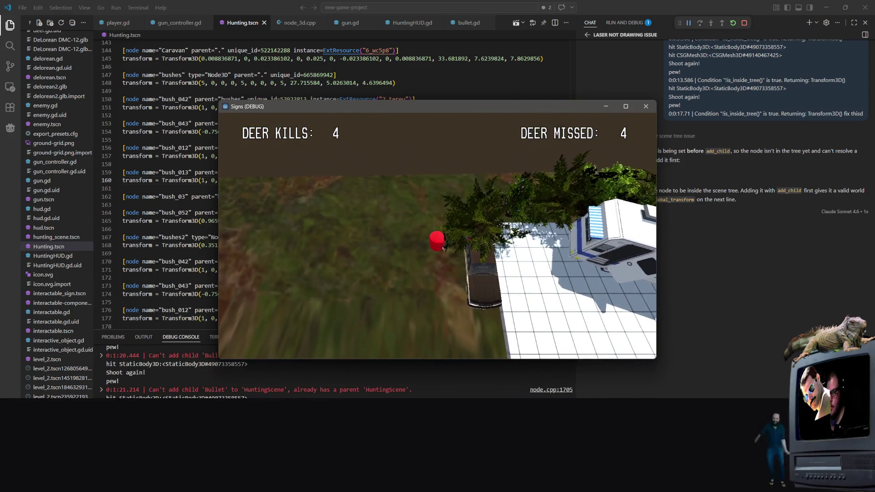
left_click(424, 289)
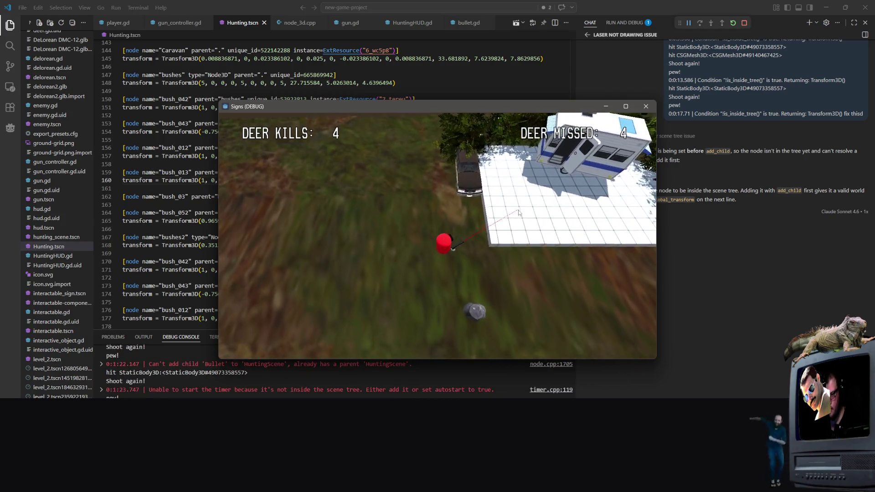
left_click(535, 215)
left_click(524, 189)
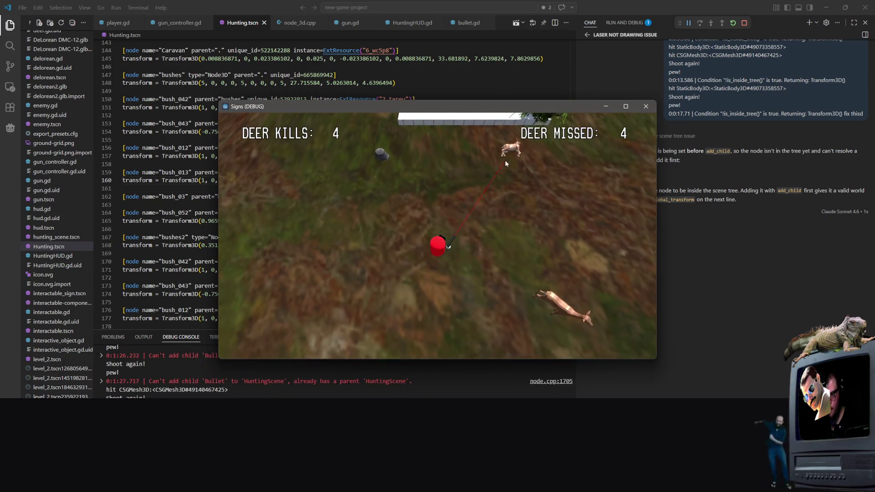
left_click(580, 196)
left_click(587, 195)
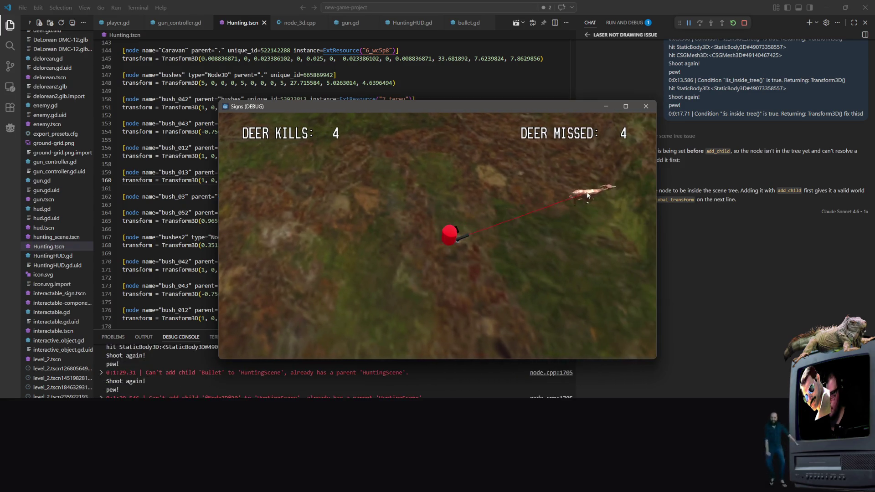
left_click(578, 194)
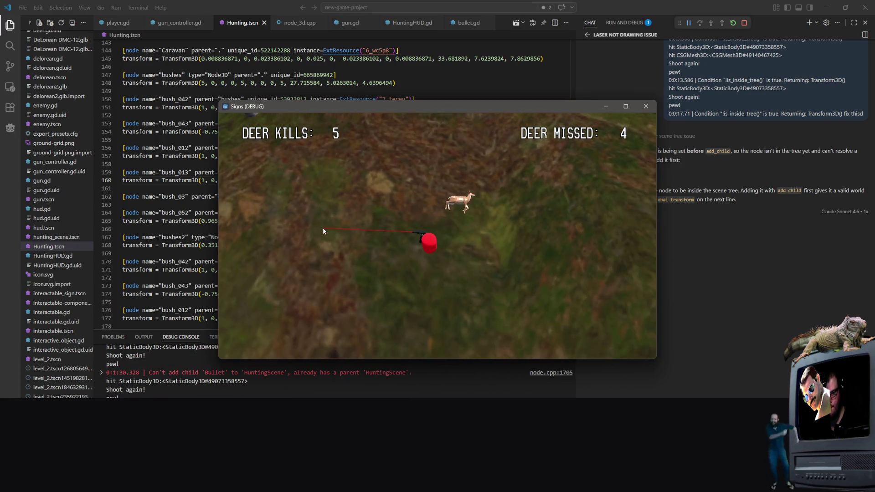
Step: Keep firing at incoming deer on the right side, raising kills to 7
left_click(626, 141)
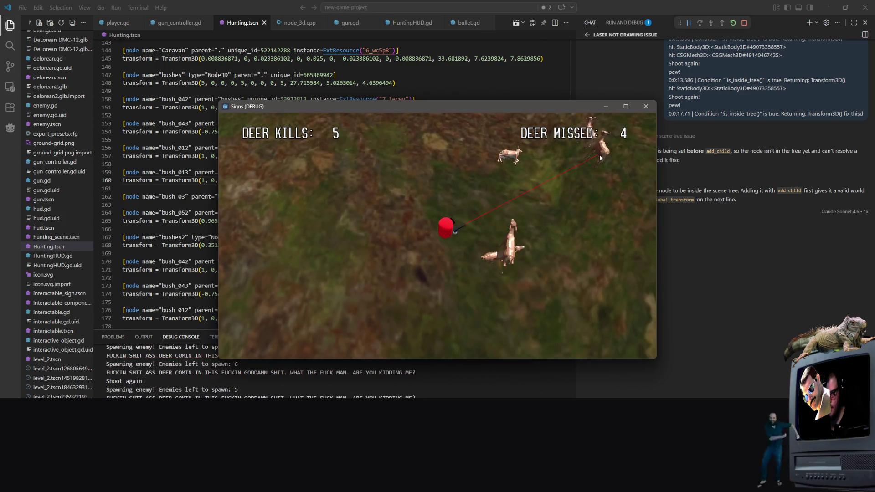
left_click(575, 209)
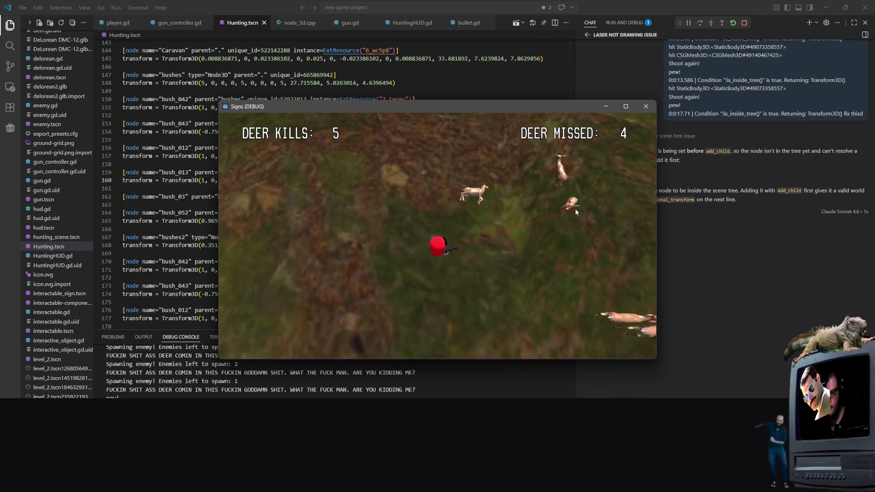
left_click(563, 205)
left_click(546, 210)
left_click(545, 203)
left_click(531, 173)
left_click(525, 158)
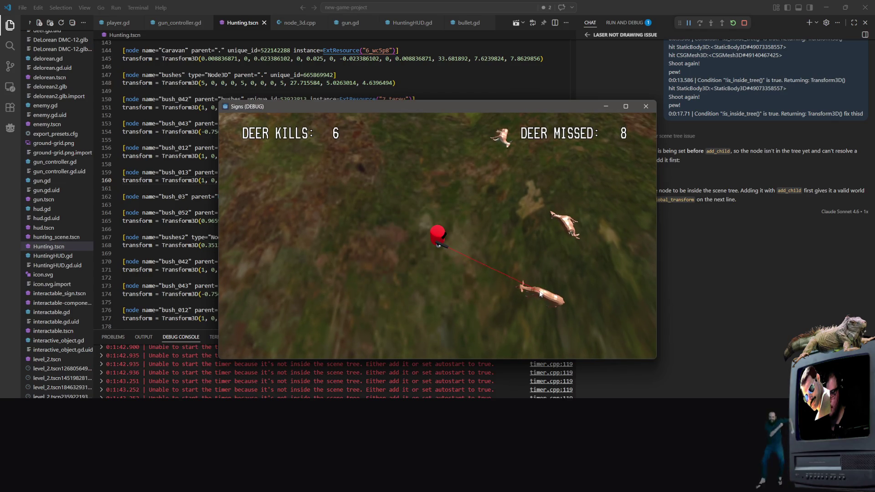
left_click(524, 290)
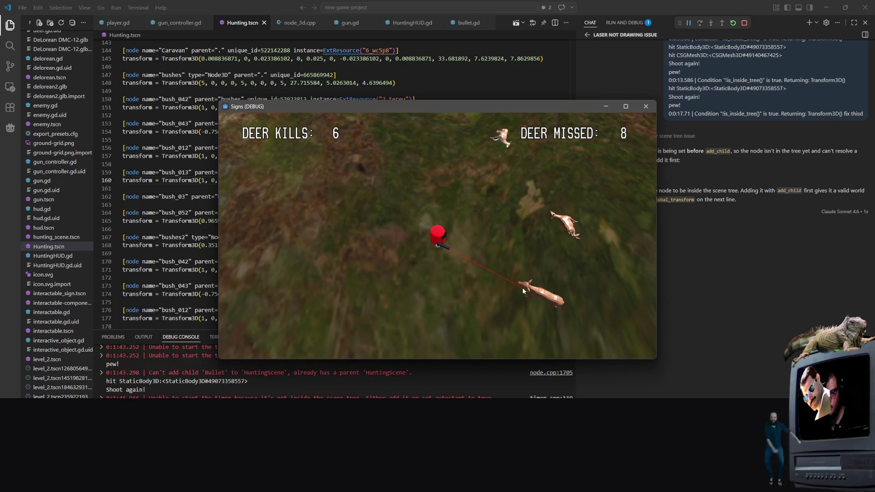
left_click(527, 289)
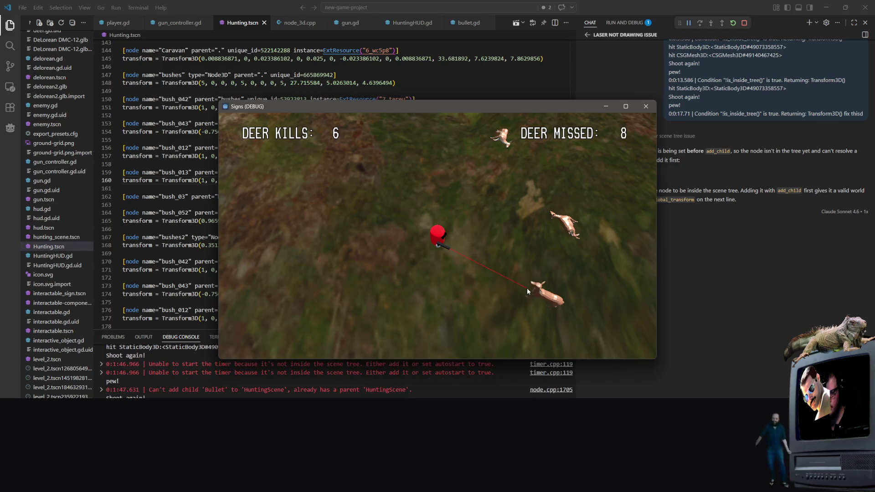
left_click(530, 294)
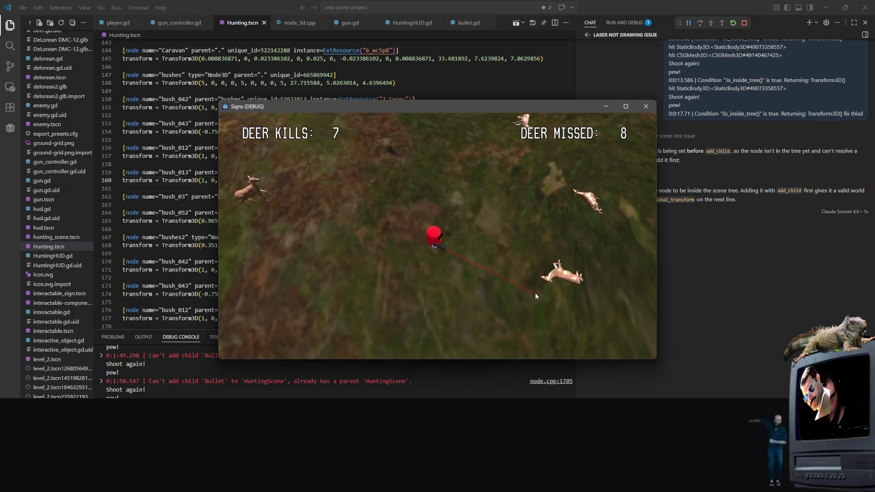
Step: Shoot the remaining deer until kills reach 11 with 8 missed, then close the game
left_click(273, 169)
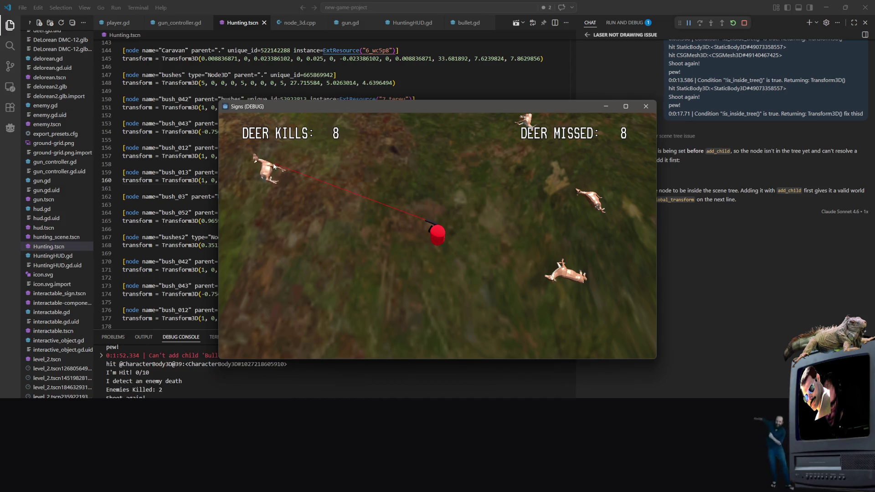
left_click(521, 222)
left_click(447, 157)
left_click(555, 269)
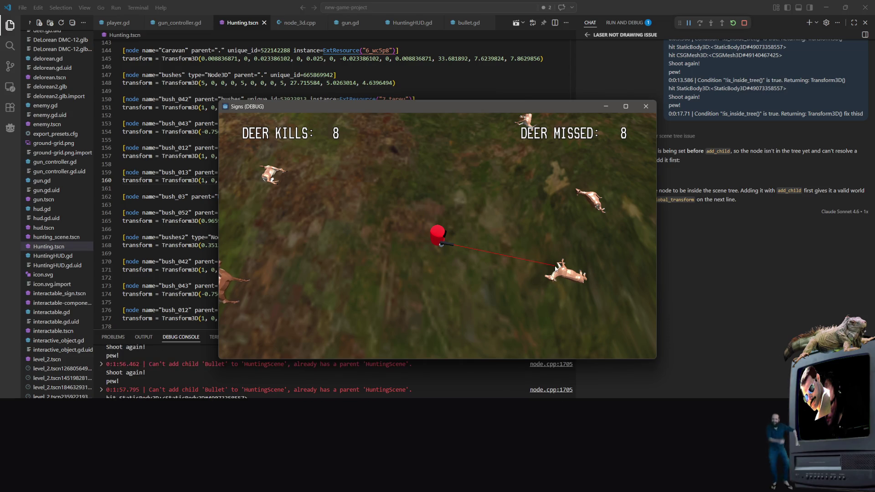
left_click(372, 272)
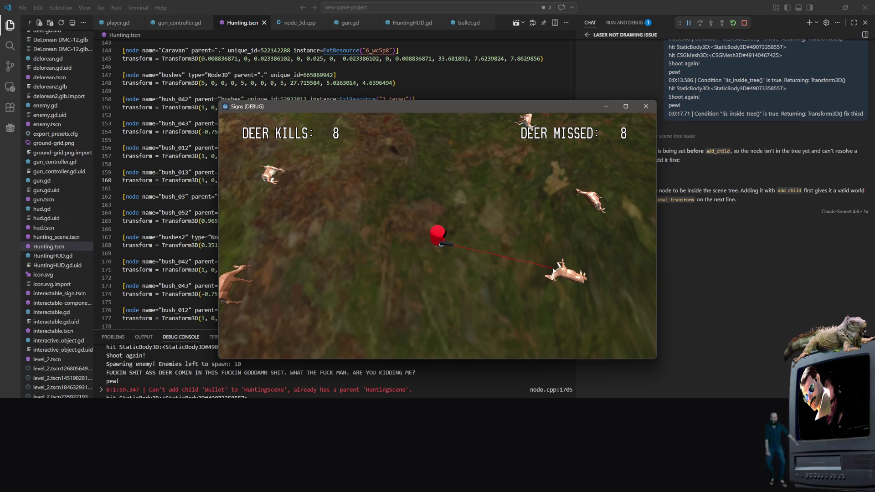
left_click(232, 276)
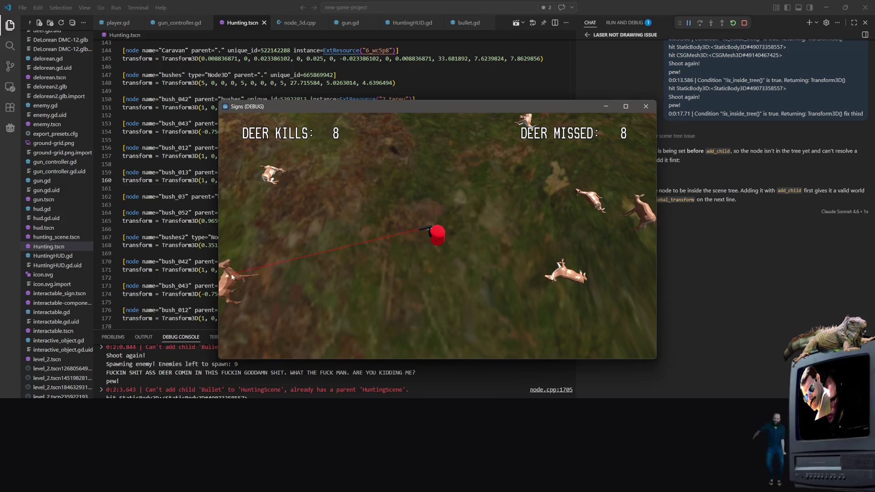
left_click(244, 256)
left_click(267, 245)
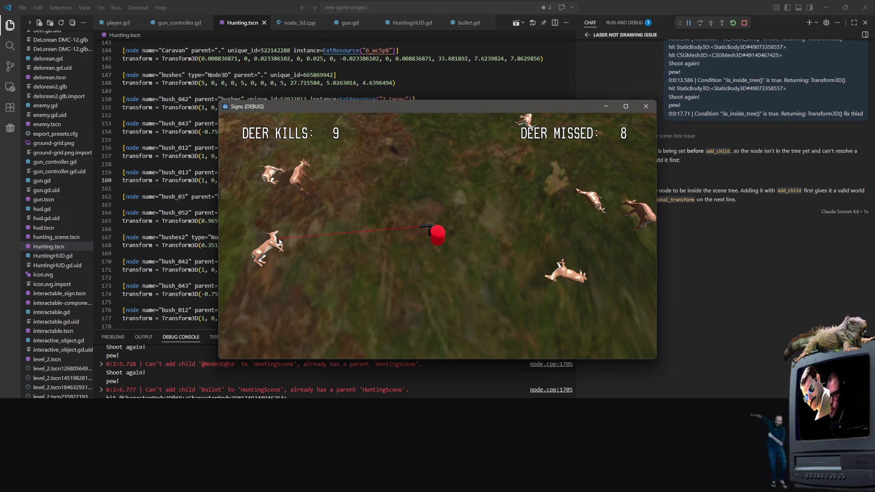
left_click(310, 183)
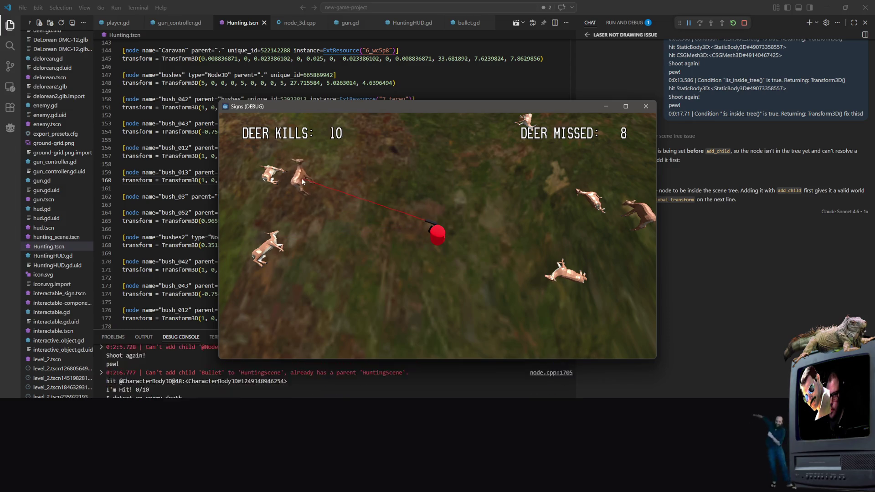
left_click(640, 213)
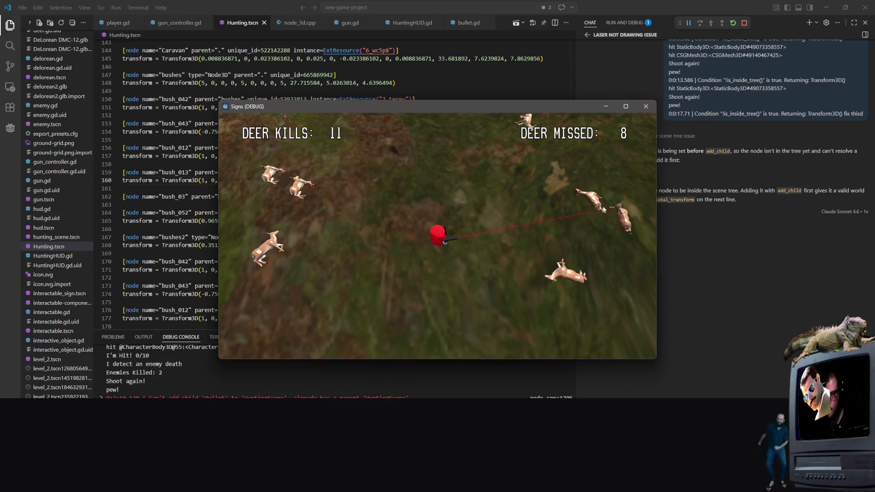
left_click(645, 107)
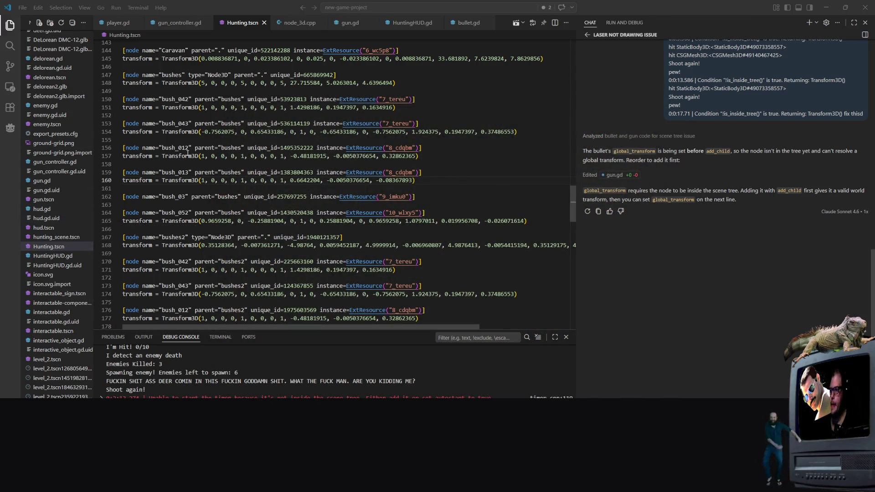
left_click(511, 221)
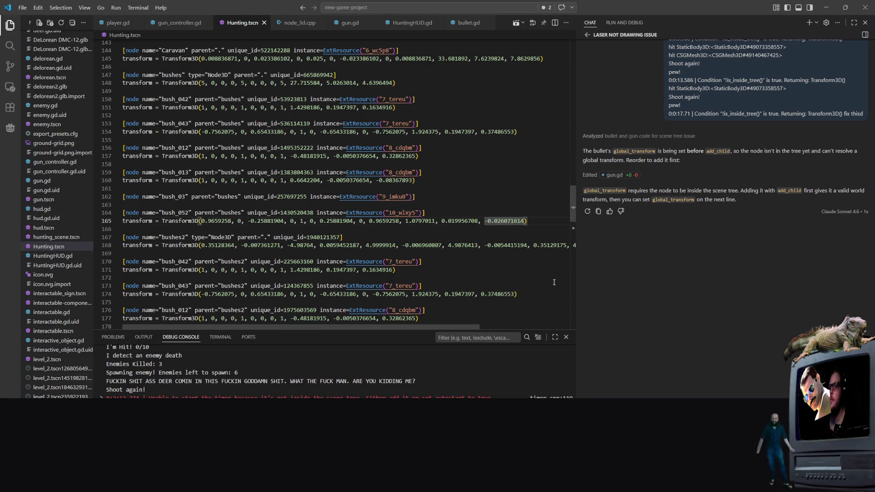
left_click(426, 147)
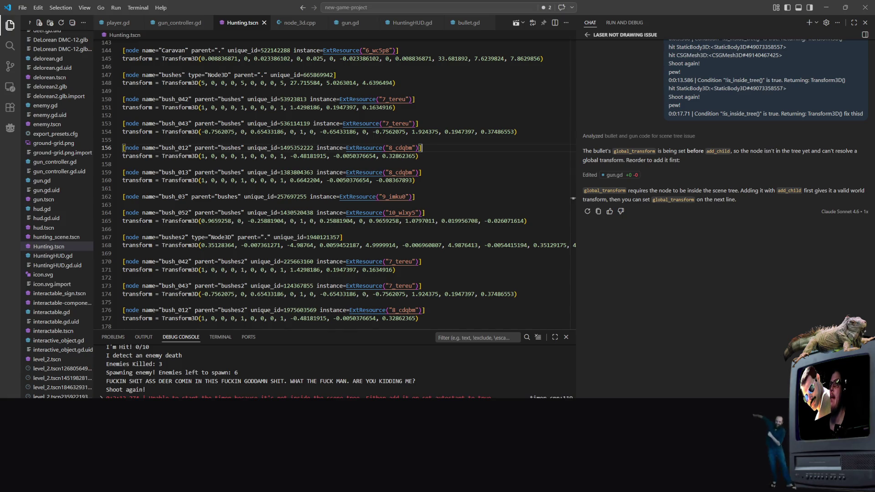
key("alt+Tab")
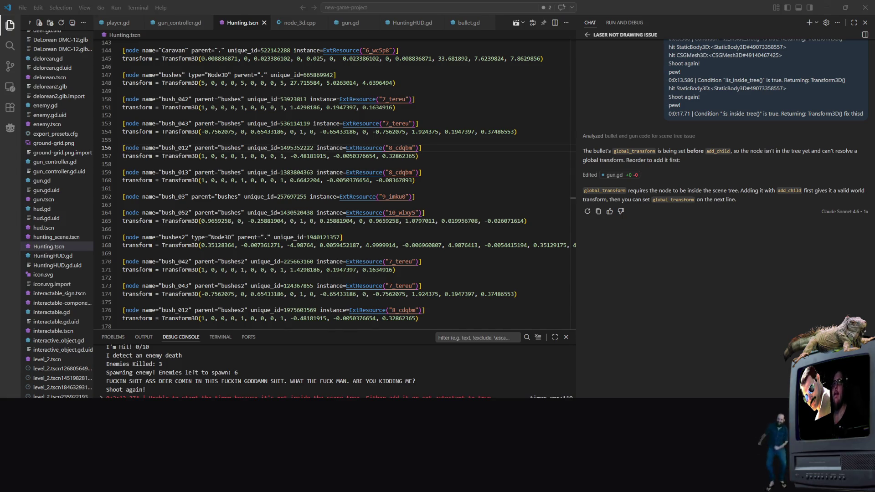
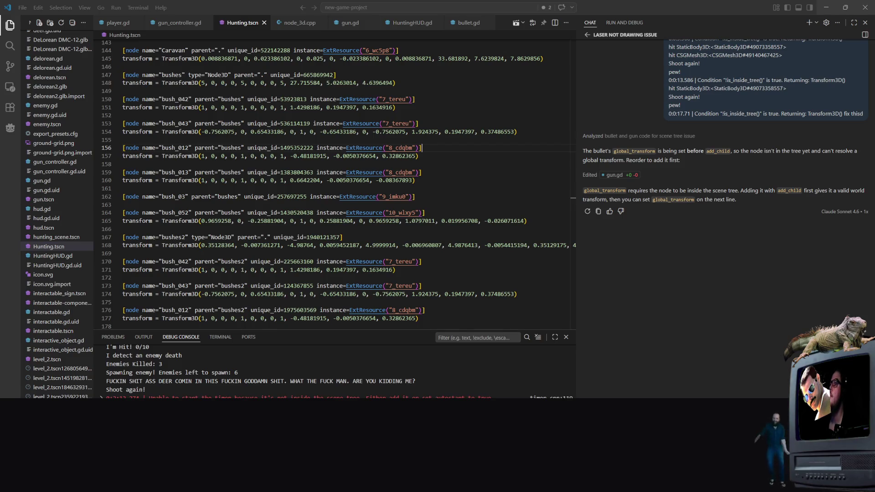
Step: Send the 'Can't add child Bullet to HuntingScene' error to the VS Code chat assistant, then return to Godot
key("alt+Tab")
key("alt+Tab")
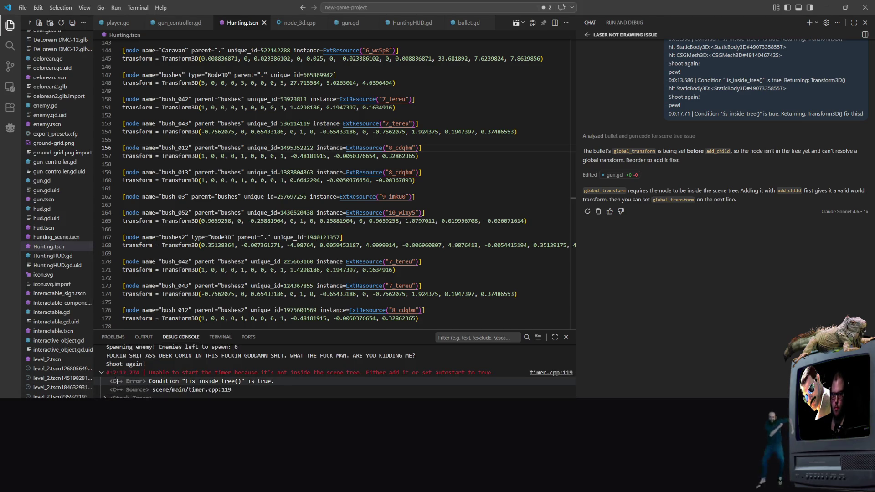
scroll(213, 392, "up", 5)
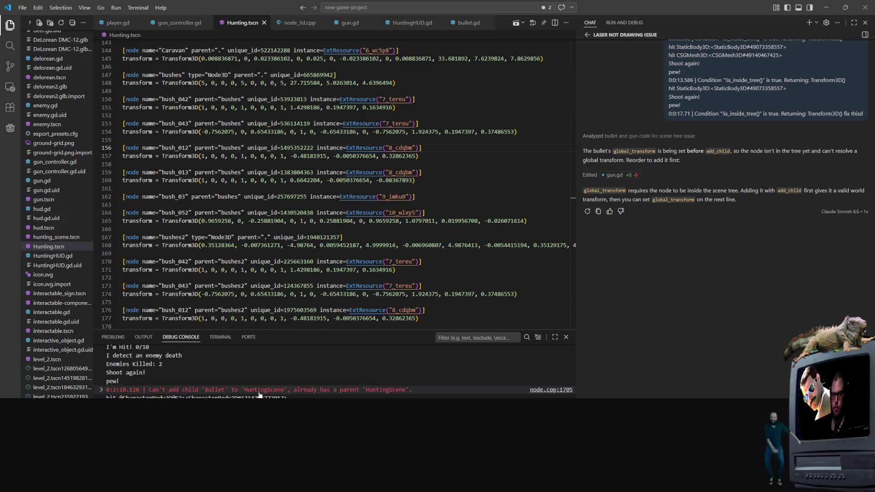
scroll(212, 394, "up", 5)
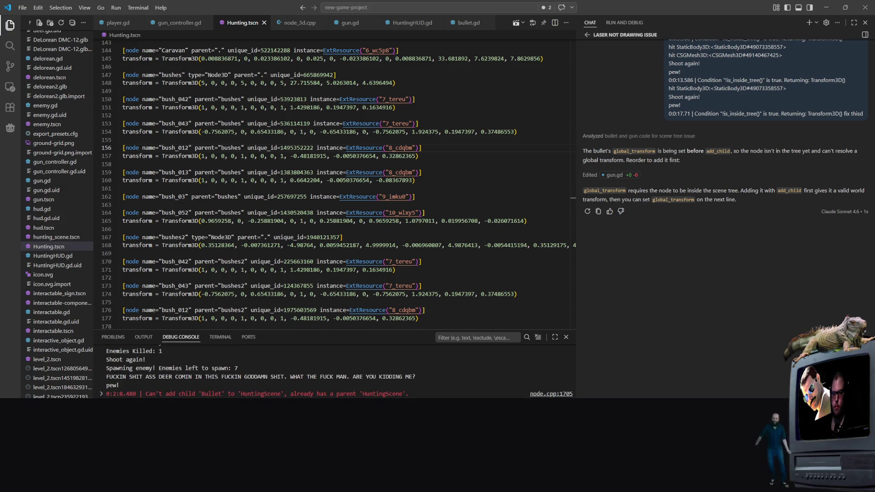
right_click(705, 345)
key("Escape")
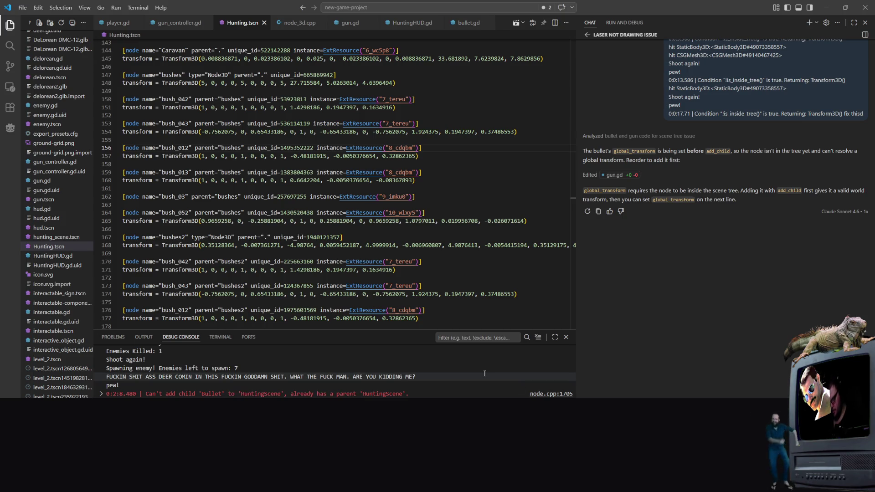
key("Return")
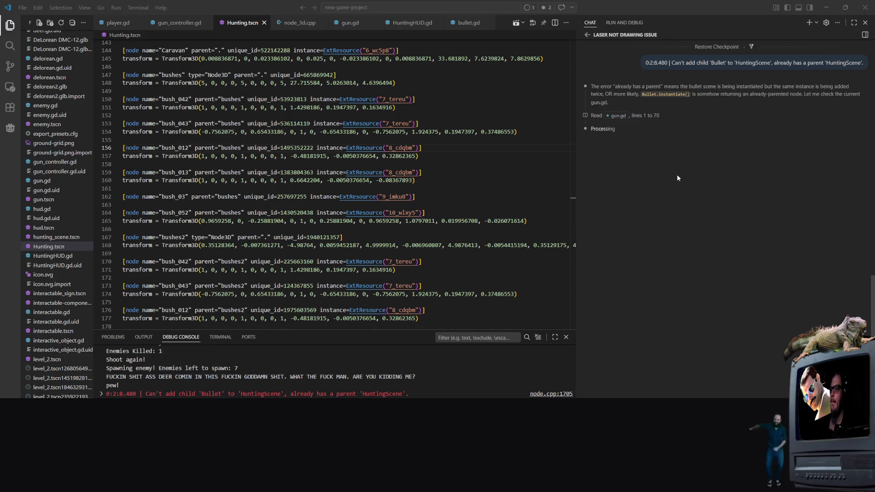
left_click(654, 94)
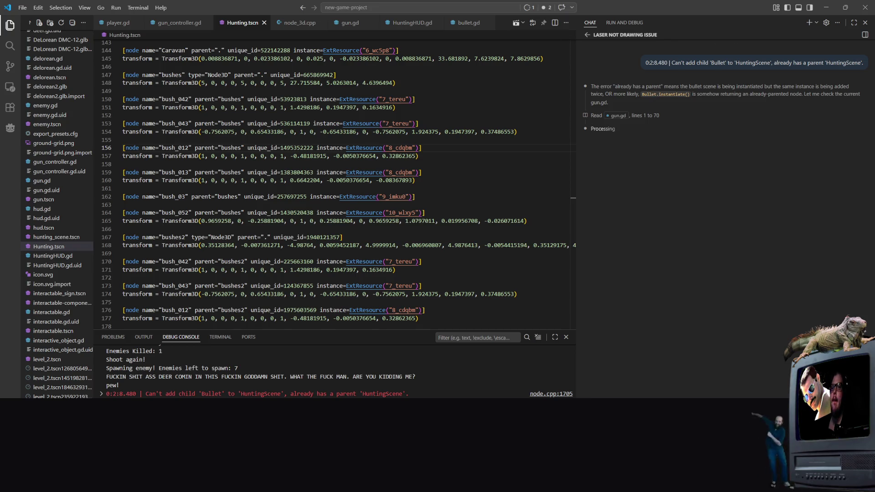
key("alt+Tab")
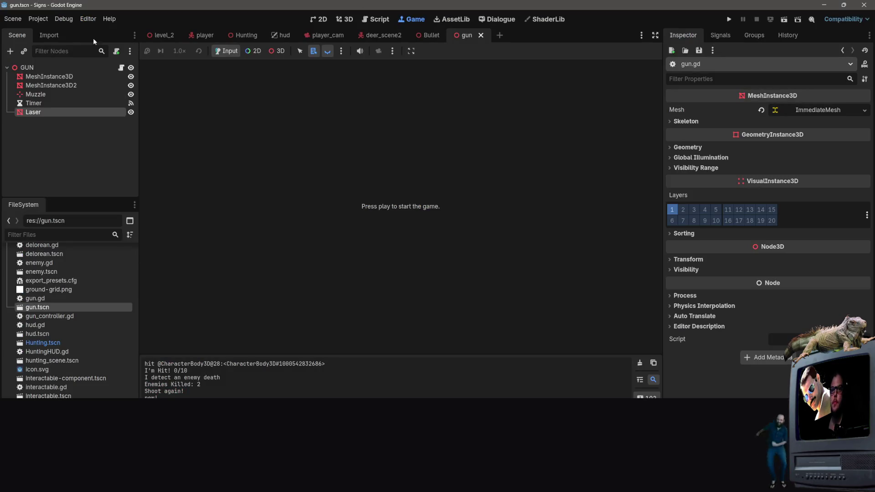
Step: Untick the player root's Hunting property, save the player scene, and run the Hunting scene
left_click(201, 35)
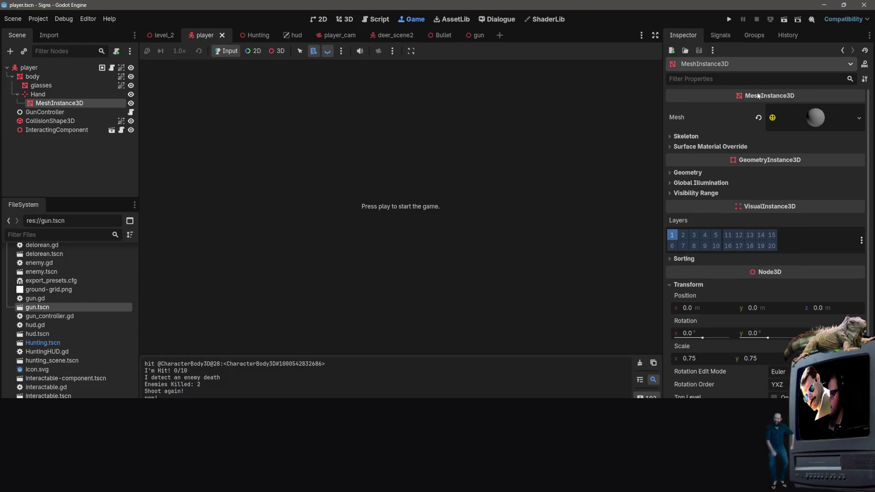
left_click(29, 67)
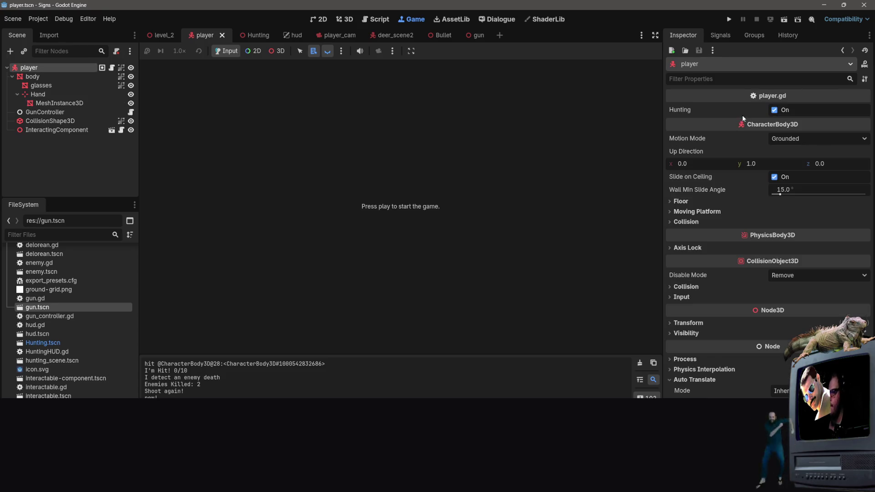
left_click(773, 111)
key("ctrl+s")
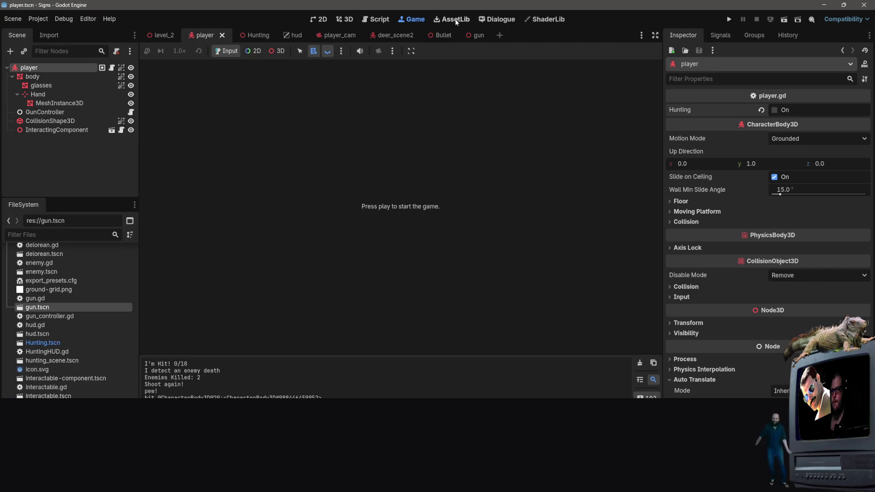
left_click(253, 35)
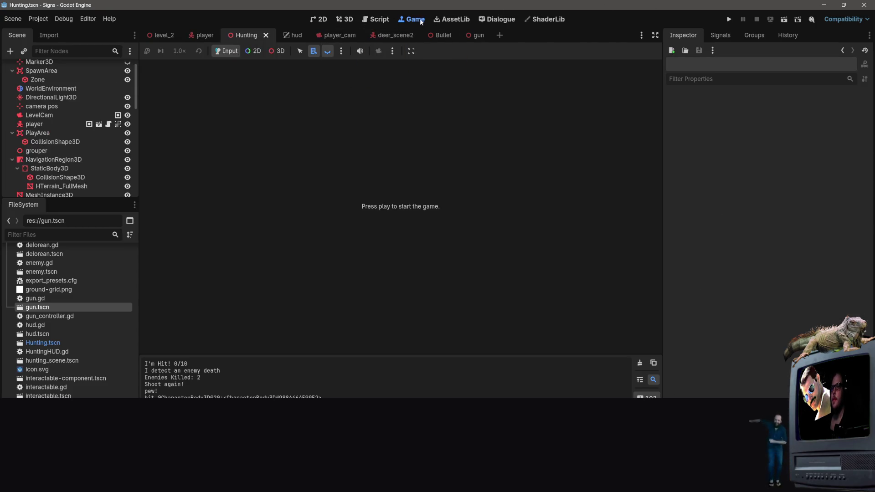
left_click(782, 23)
Step: Walk the player down the grass with S, shoot the deer for one kill, then stop the game
key("s")
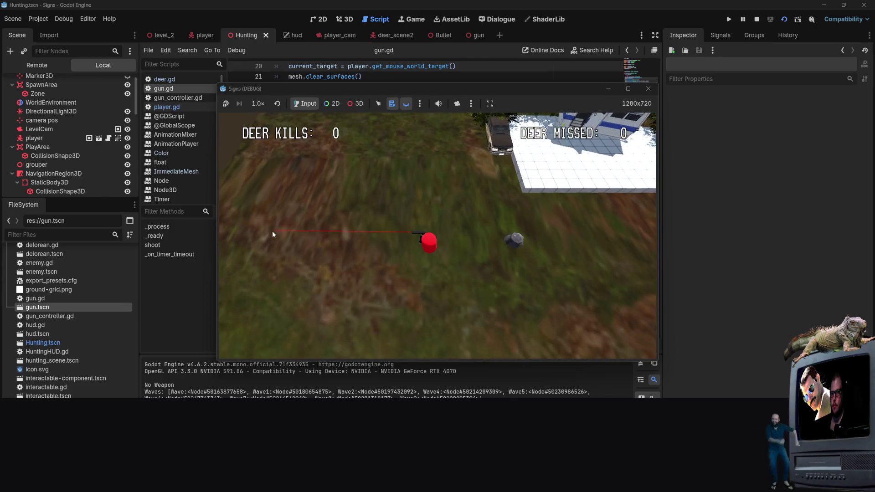
key("s")
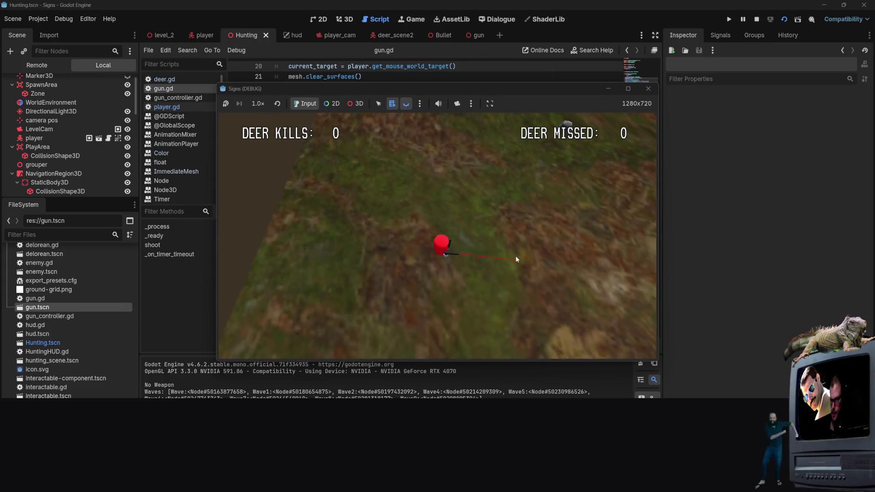
key("s")
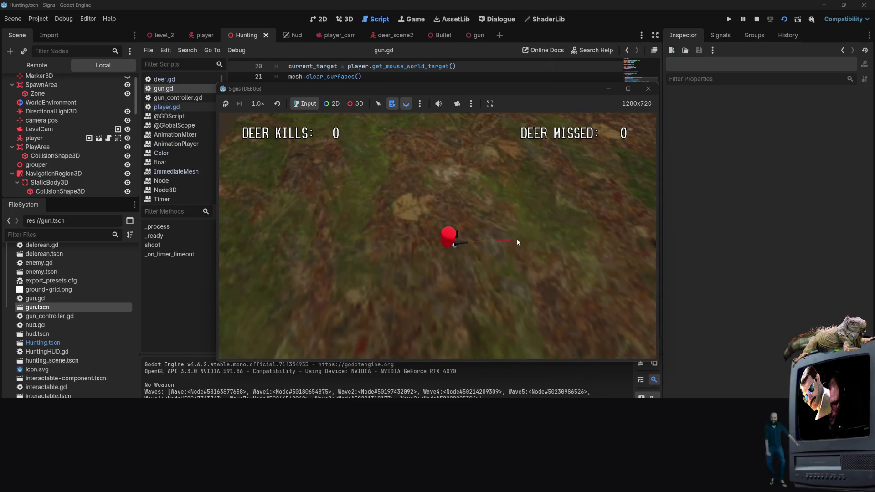
key("s")
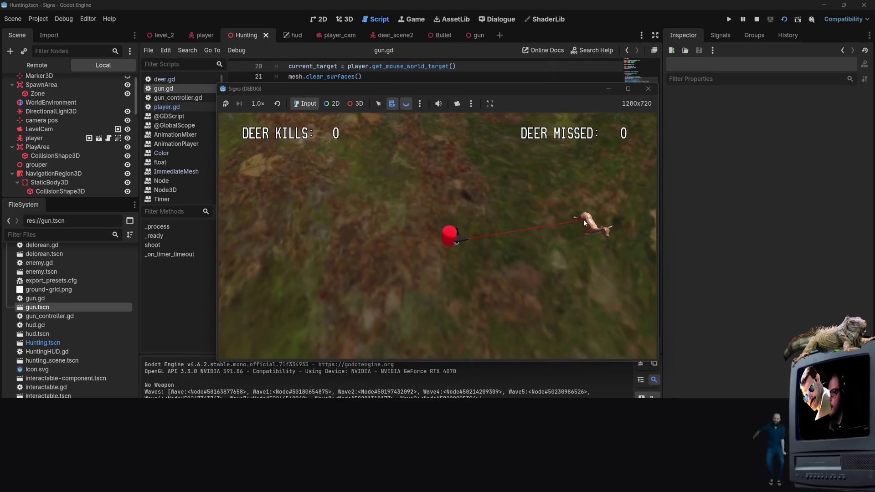
left_click(542, 201)
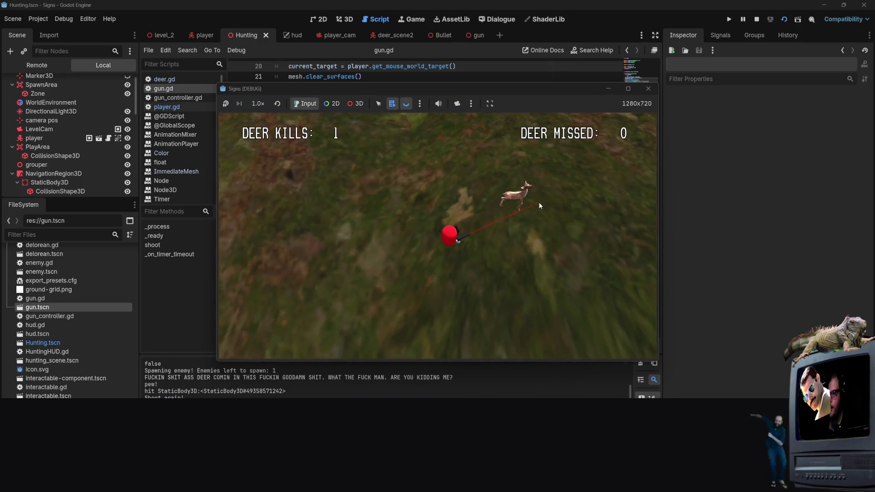
left_click(581, 282)
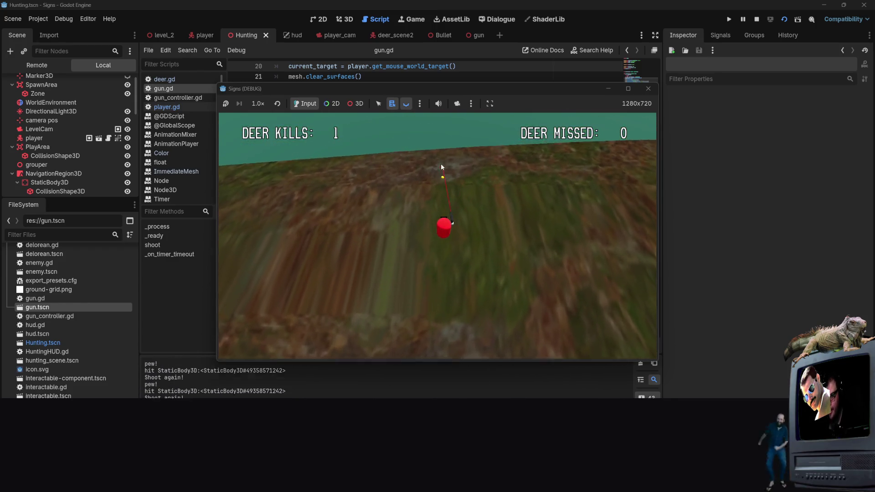
left_click(648, 89)
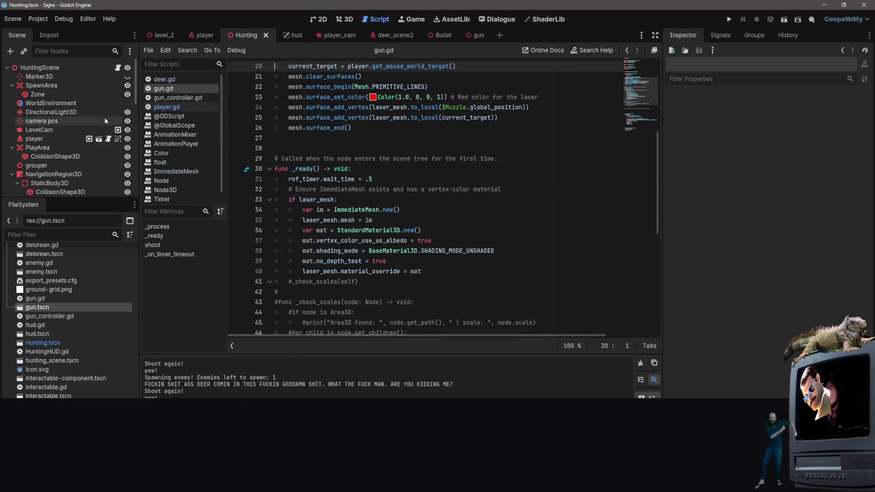
Step: Instance delorean.tscn as a child of the HuntingScene root
right_click(67, 69)
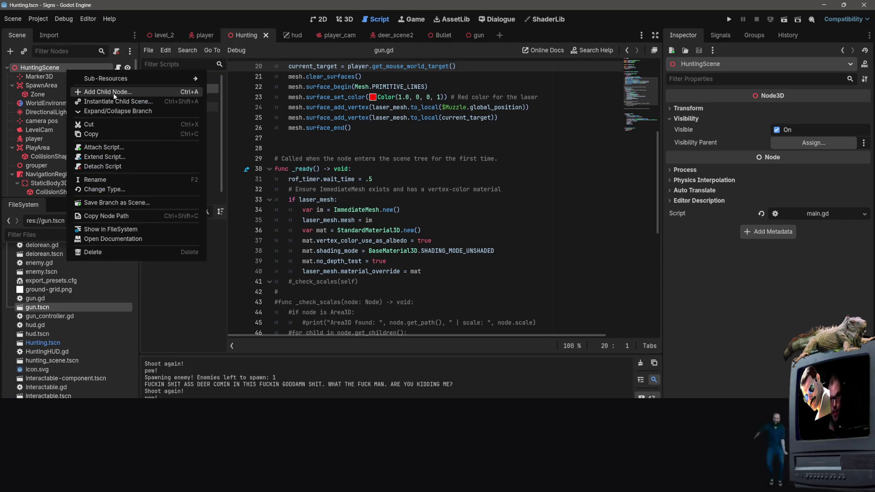
left_click(114, 101)
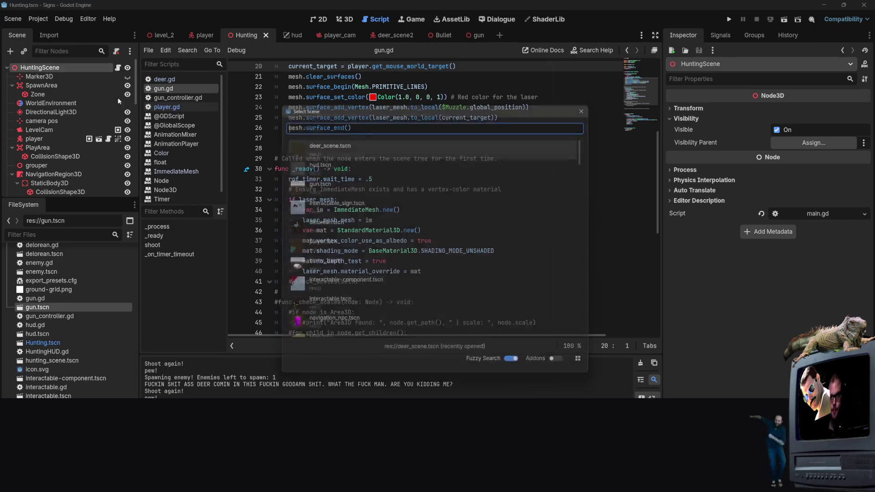
type("de")
double_click(307, 140)
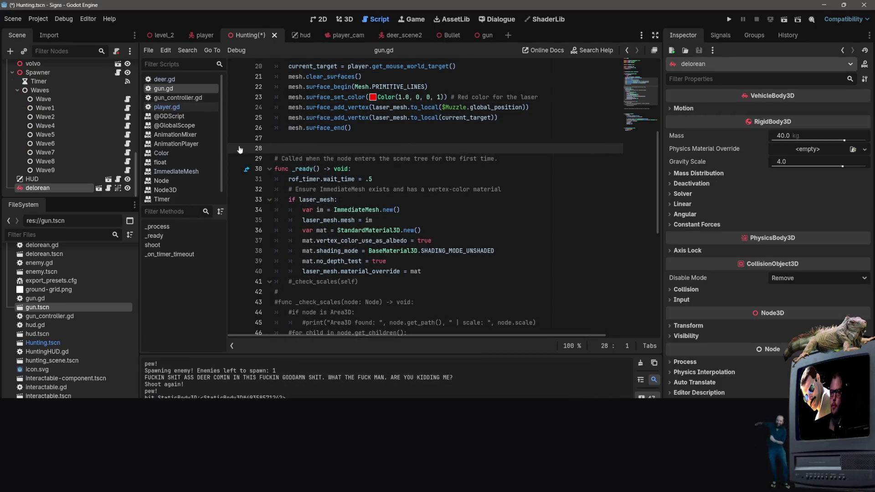
Step: Frame the delorean in the 3D view, drag it across the terrain, and undo the move
left_click(349, 20)
key("f")
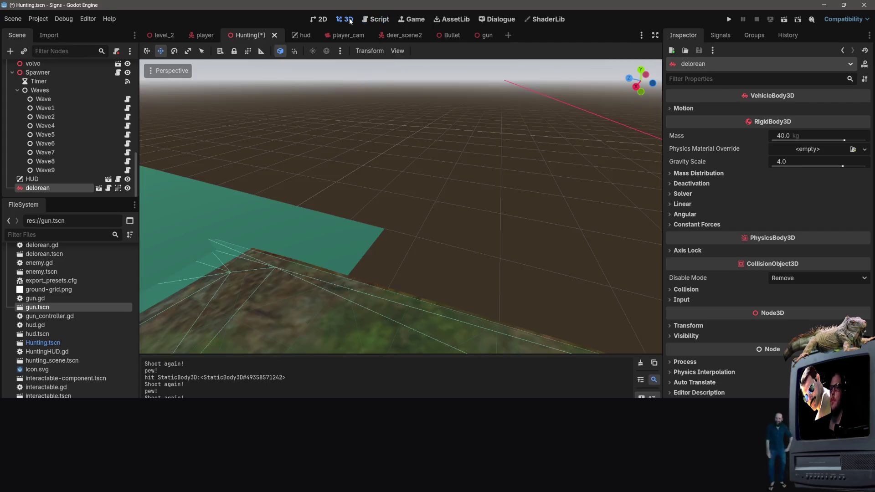
scroll(499, 254, "down", 3)
scroll(500, 255, "up", 2)
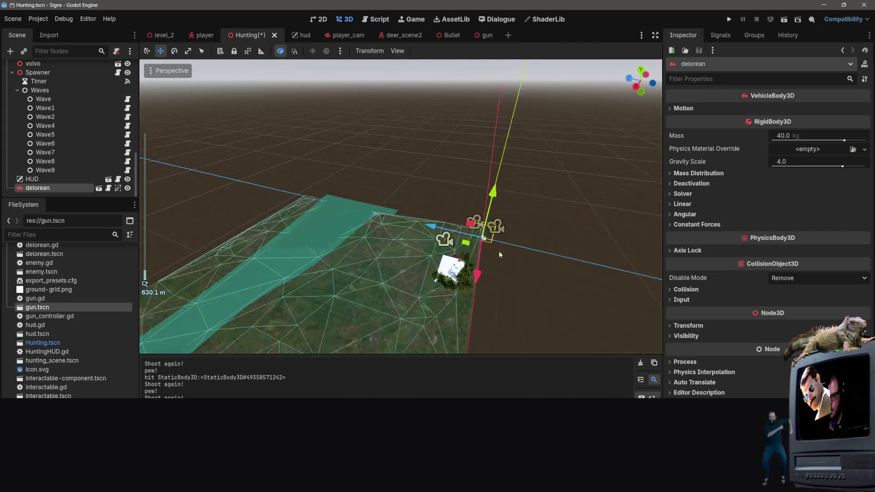
scroll(499, 254, "up", 5)
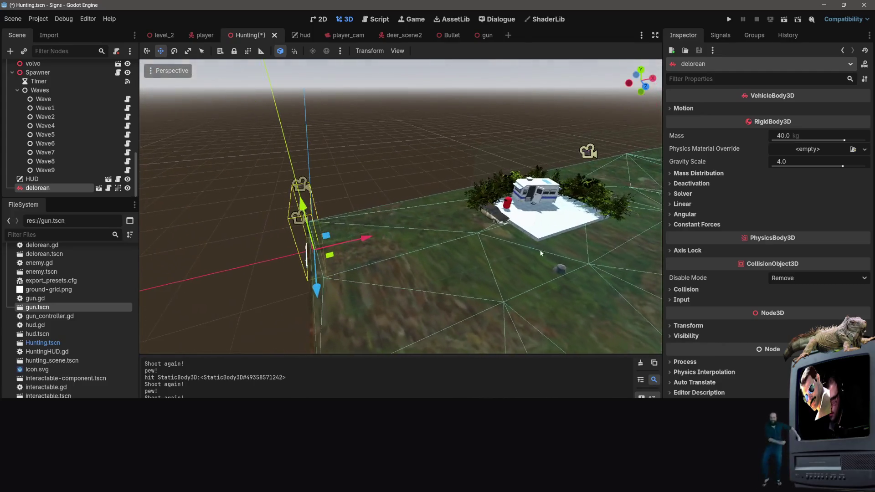
left_click_drag(303, 257, 448, 215)
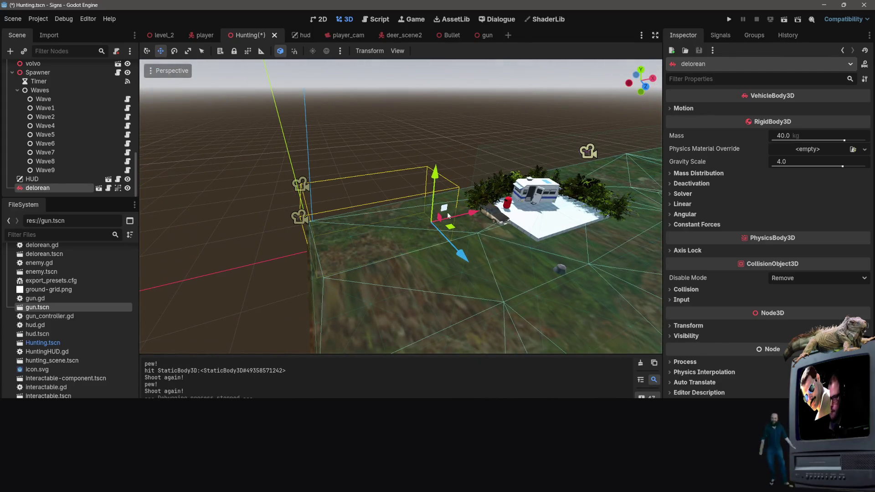
key("ctrl+z")
Step: Move the delorean beside the trailer, undo the vertical drop, and select the volvo node
left_click_drag(373, 232, 449, 214)
left_click_drag(441, 115, 455, 159)
key("ctrl+z")
key("ctrl+z")
key("ctrl+z")
key("ctrl+z")
scroll(68, 137, "up", 5)
scroll(68, 137, "down", 3)
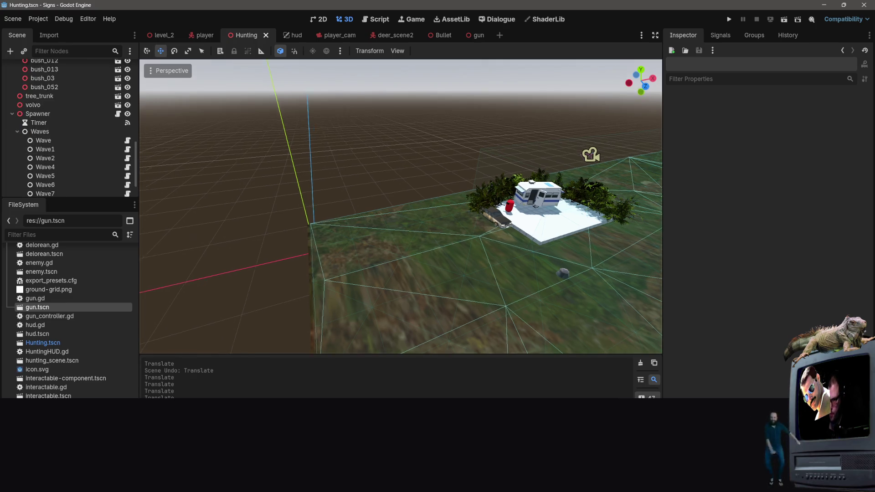
left_click_drag(437, 205, 506, 233)
left_click(423, 204)
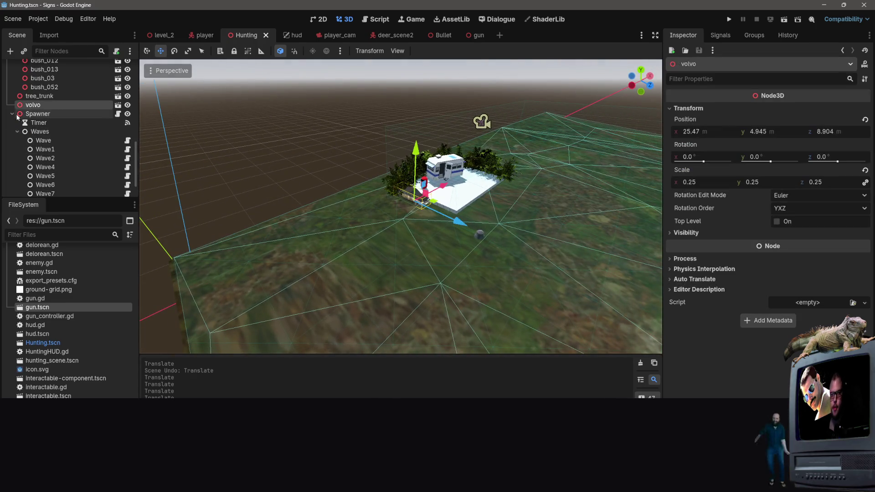
Step: Add a plain Node3D under volvo, then drag it out from under volvo
right_click(26, 105)
left_click(82, 113)
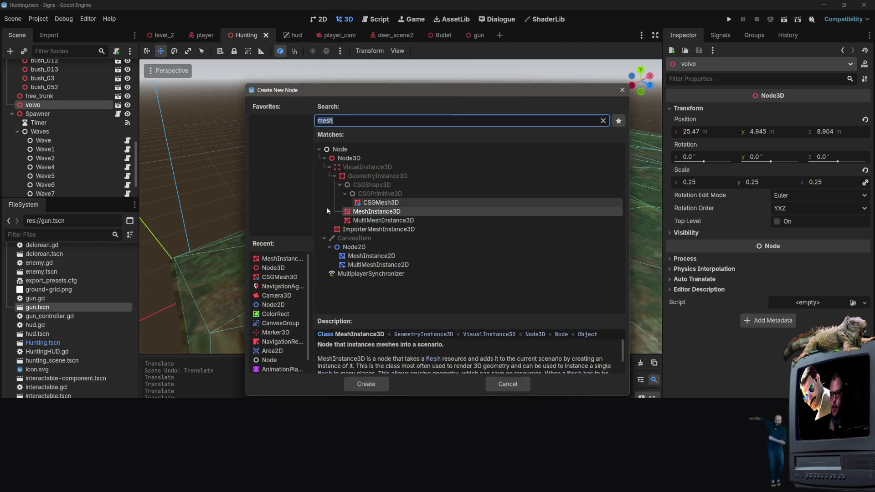
left_click(366, 384)
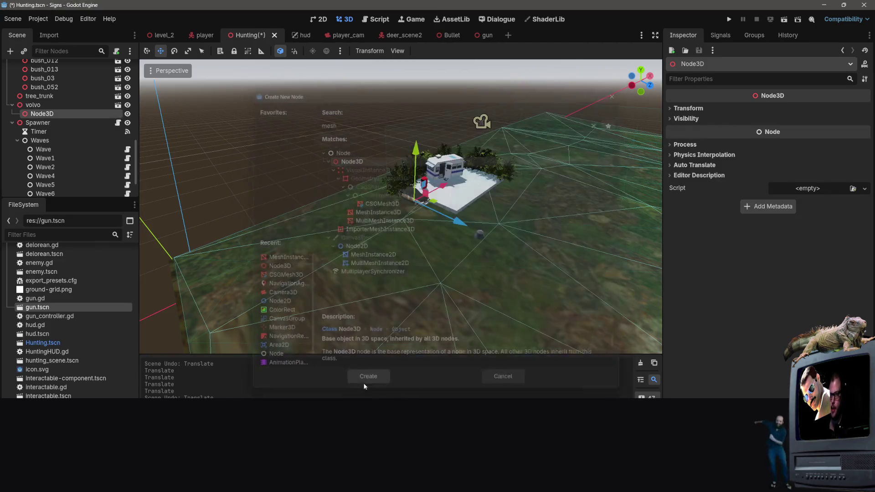
left_click_drag(40, 116, 37, 105)
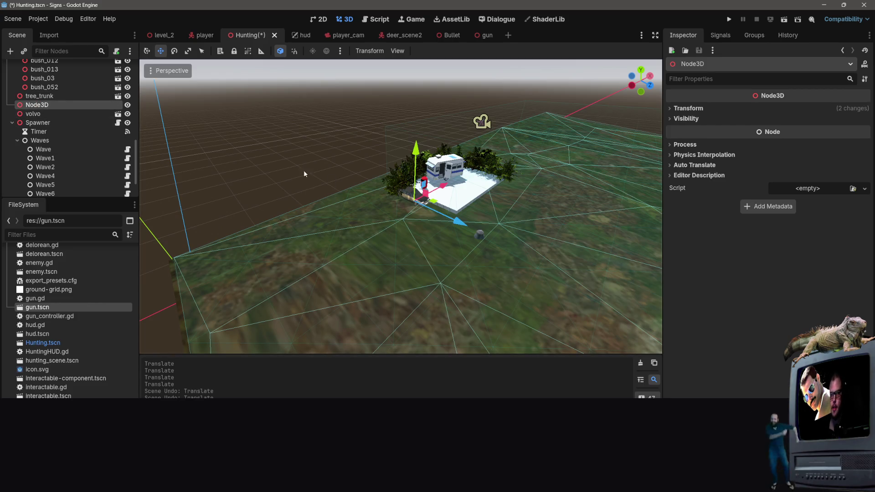
Step: Move the Node3D forward along Z and left along X onto the grass near the rock
left_click_drag(456, 223, 521, 246)
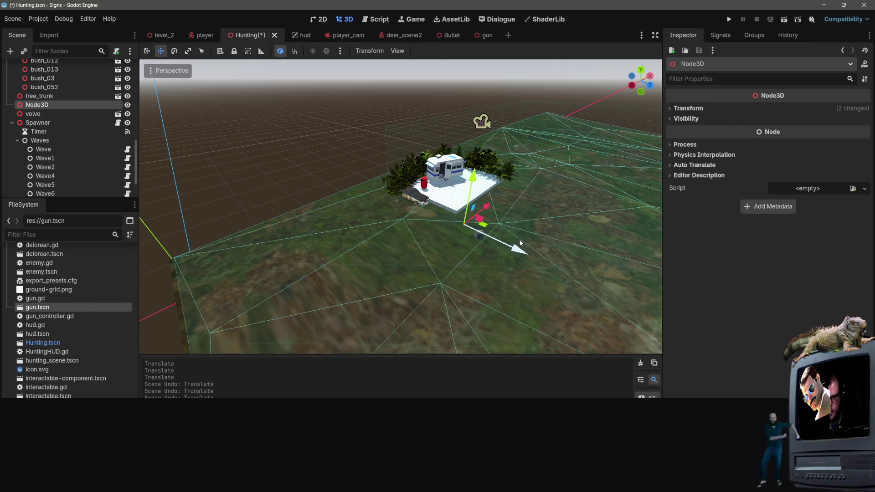
scroll(522, 246, "up", 5)
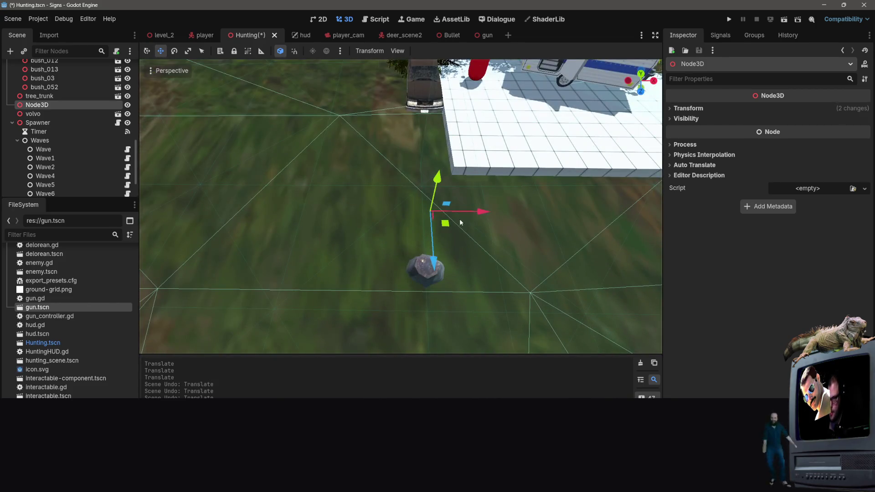
mouse_move(456, 211)
left_mouse_down()
mouse_move(359, 193)
mouse_move(378, 191)
left_mouse_up()
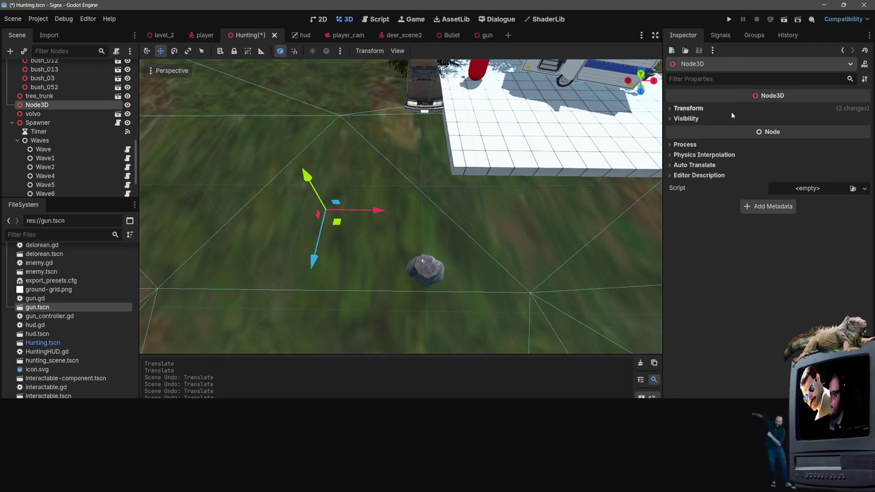
left_click(694, 110)
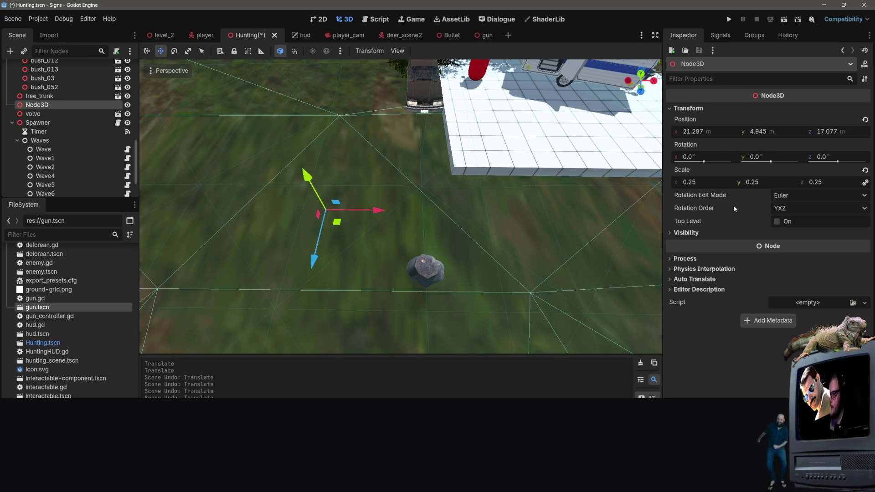
Step: Rotate the Node3D about 57° around Y and start instantiating a child scene under it
left_click(174, 51)
left_click_drag(352, 233, 372, 200)
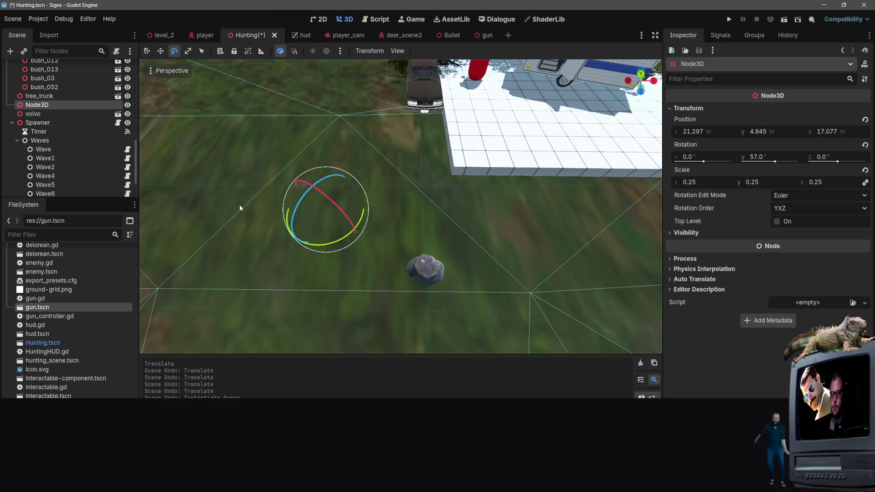
right_click(51, 106)
left_click(96, 128)
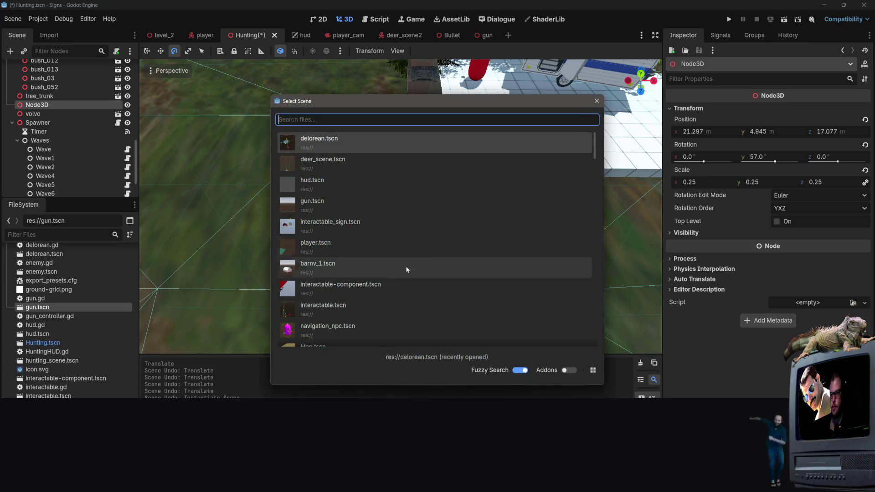
Step: Add delorean.tscn as a child of the Node3D
double_click(330, 146)
scroll(358, 201, "down", 10)
scroll(357, 202, "up", 10)
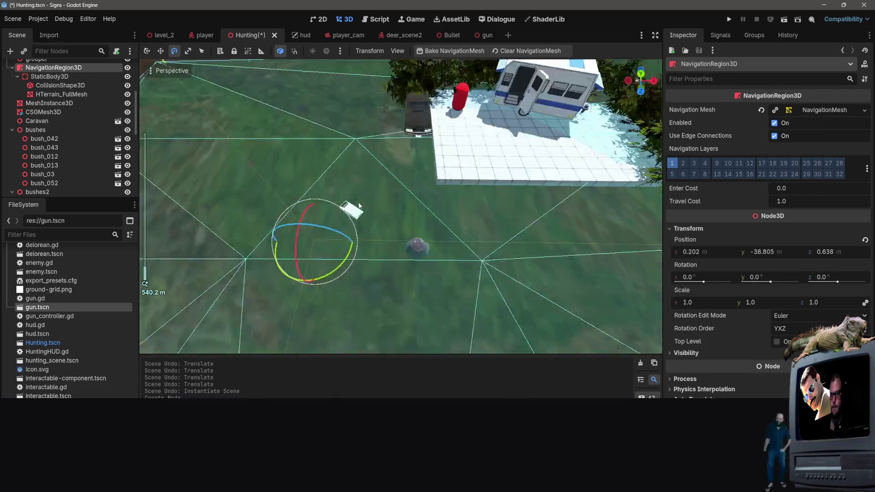
scroll(358, 201, "down", 6)
scroll(362, 196, "up", 2)
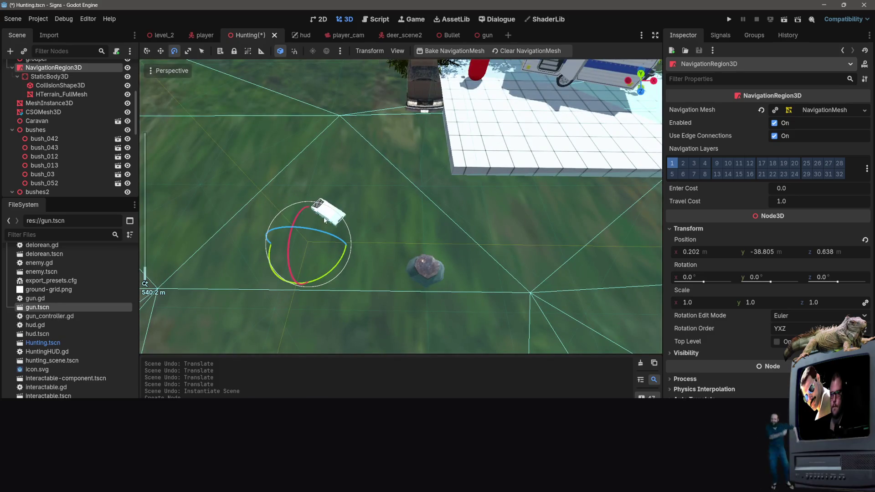
scroll(60, 128, "down", 5)
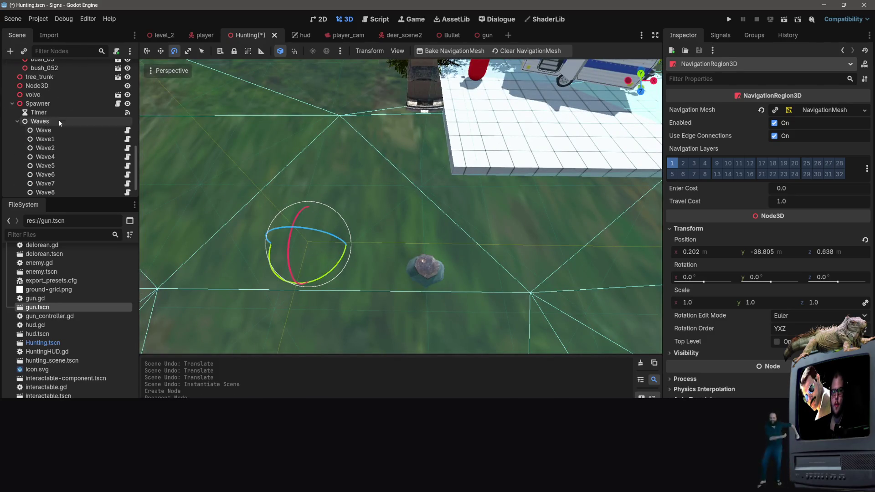
Step: Set the Node3D's scale to 1 on all axes and instance delorean.tscn under it again
left_click(36, 86)
left_click(702, 186)
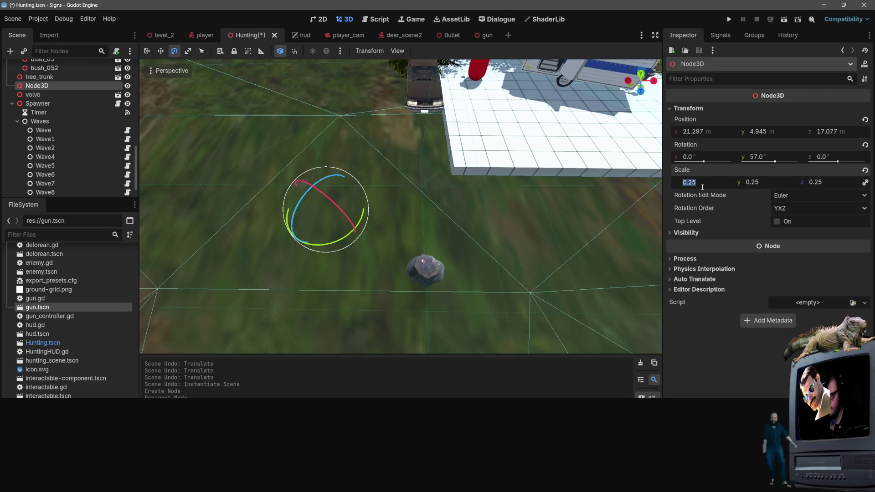
type("1")
key("Return")
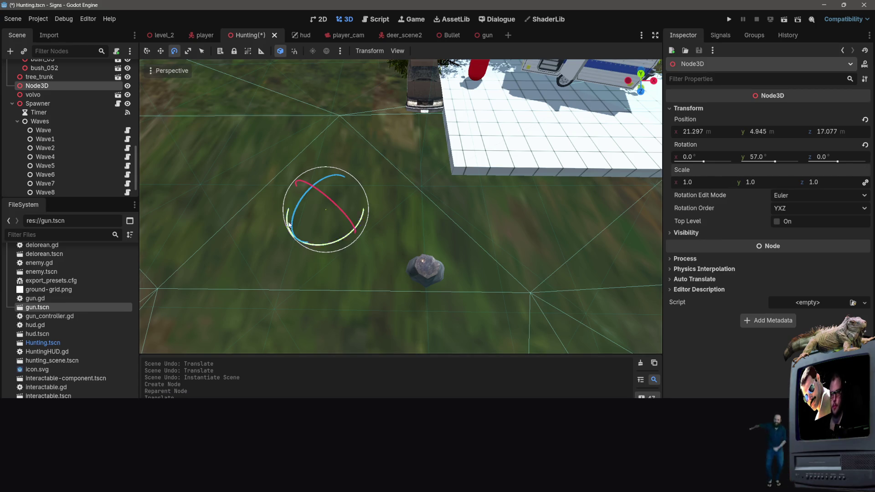
right_click(48, 87)
left_click(102, 105)
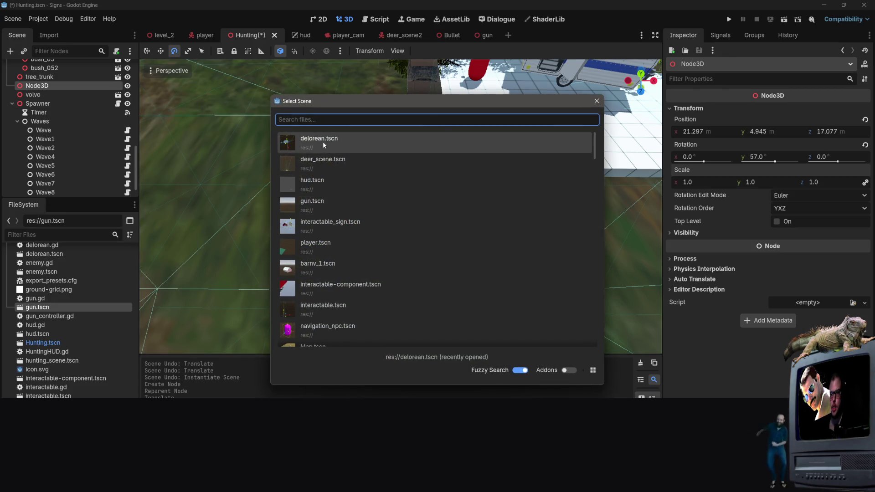
double_click(323, 141)
Step: Orbit the view down to the car and caravan and select the delorean
left_click_drag(324, 142, 324, 142)
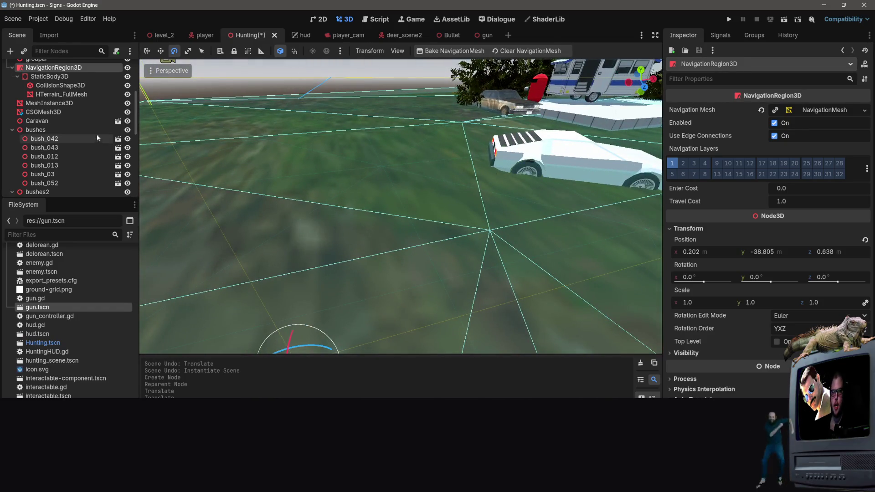
scroll(93, 121, "down", 3)
scroll(428, 158, "down", 5)
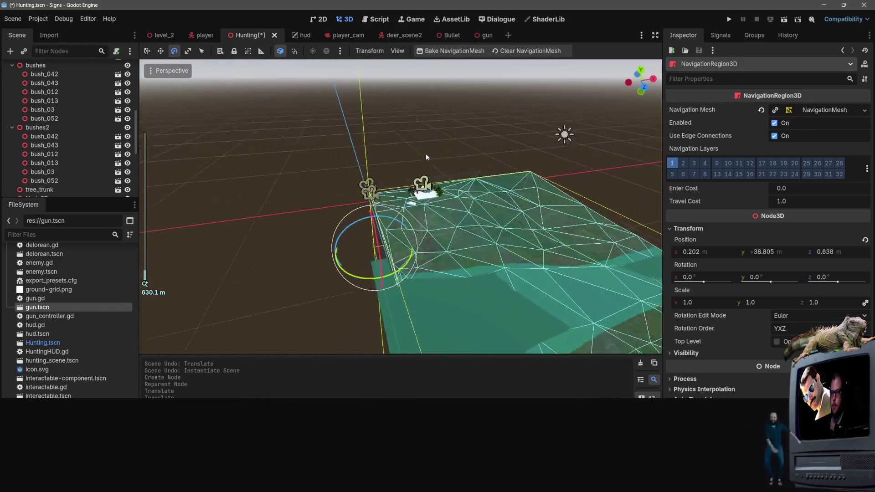
scroll(428, 158, "down", 3)
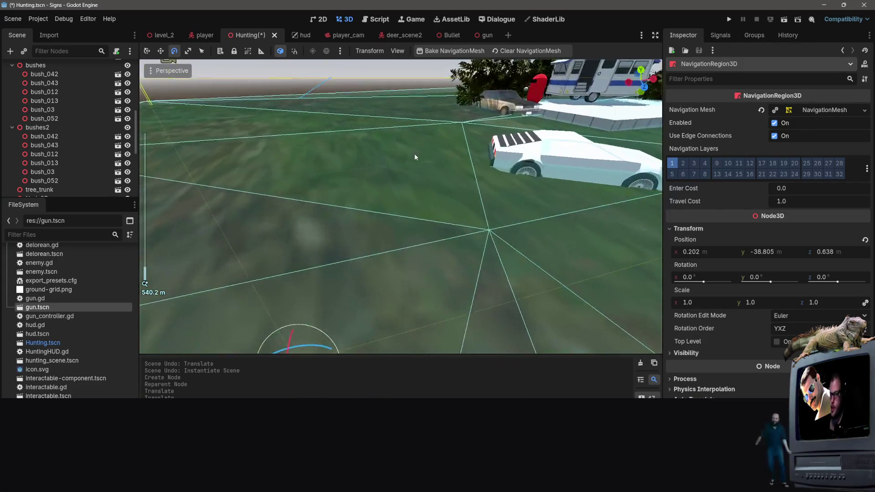
left_click(427, 158)
scroll(396, 148, "up", 6)
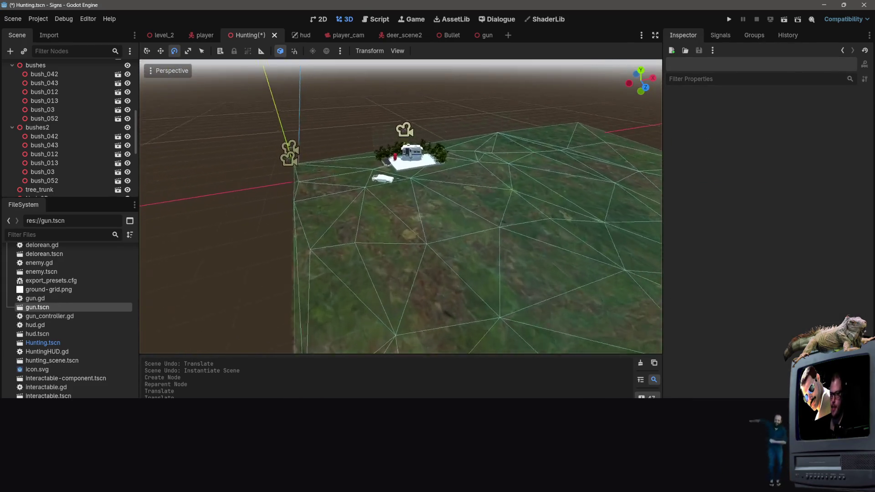
left_click(362, 135)
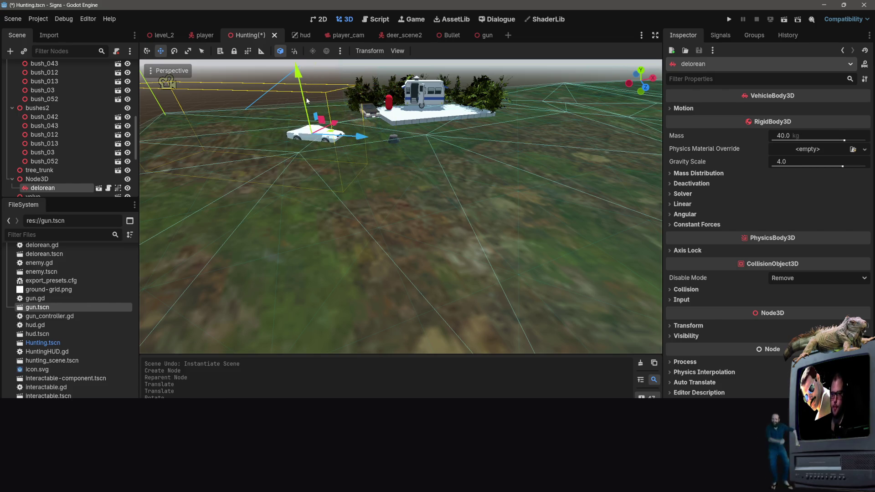
left_click(303, 97)
left_click(324, 133)
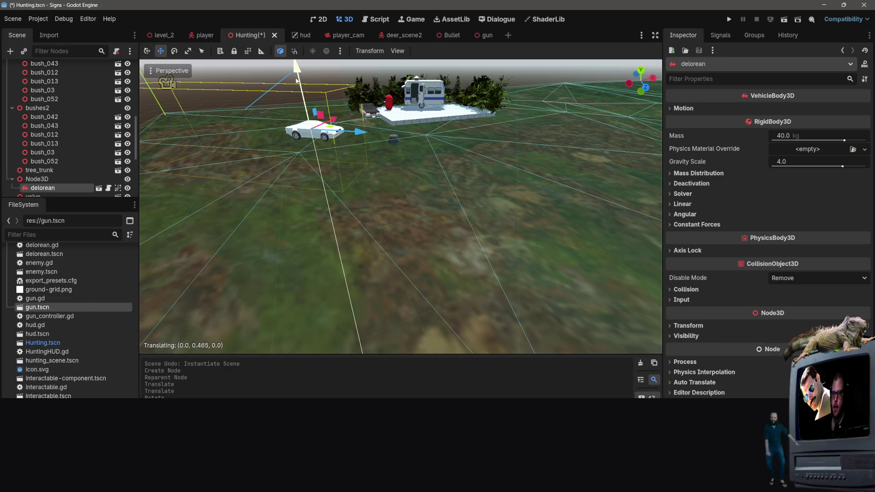
Step: Raise the delorean slightly along Y, save the Hunting scene, and play-test it before closing
left_click_drag(295, 81, 295, 81)
key("ctrl+s")
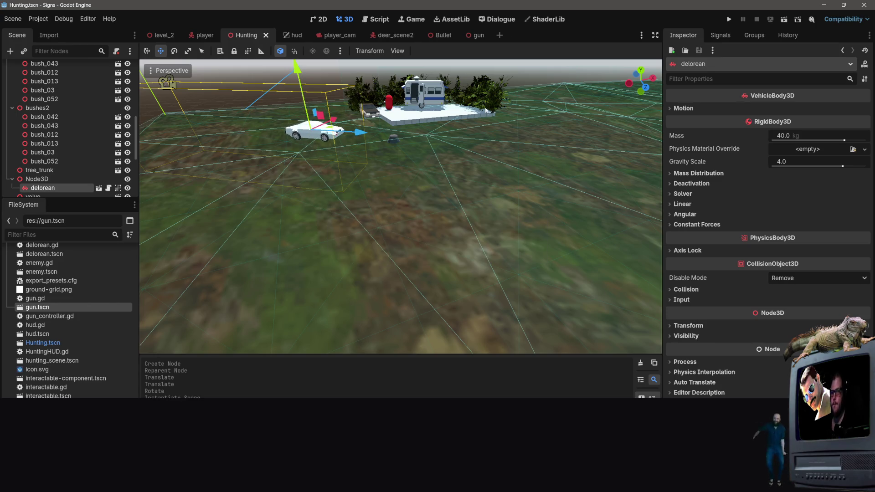
left_click(472, 91)
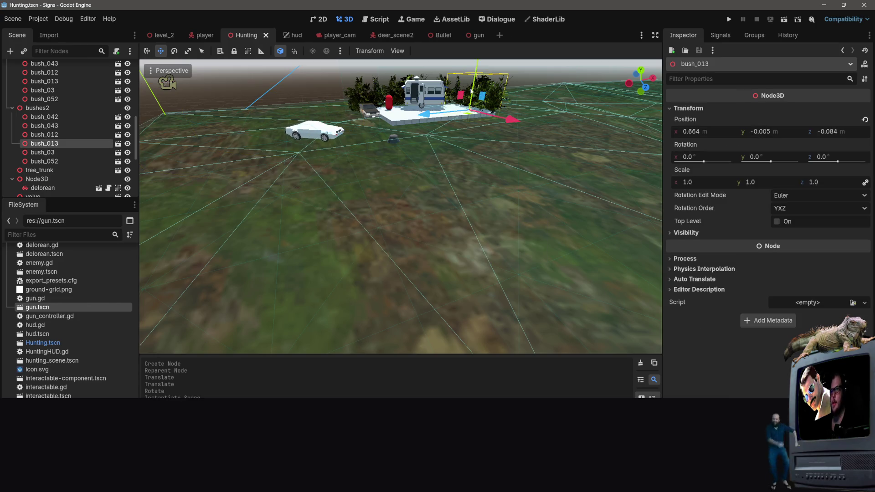
left_click(785, 20)
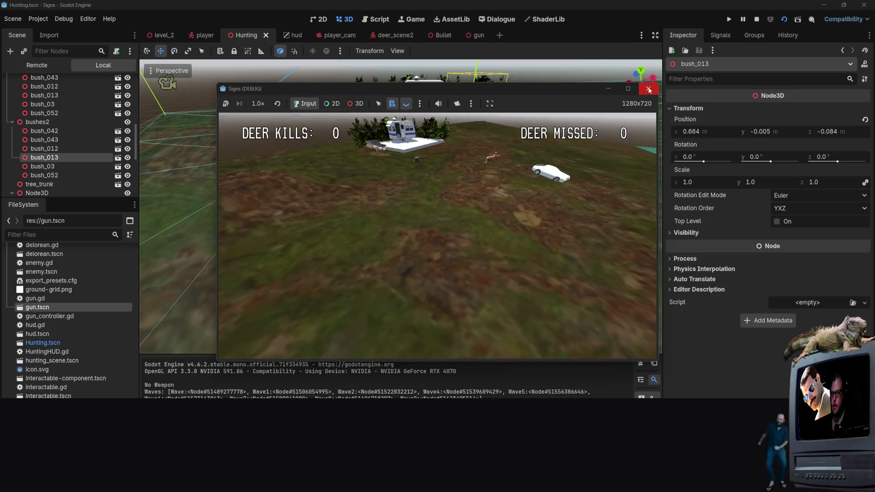
left_click(649, 89)
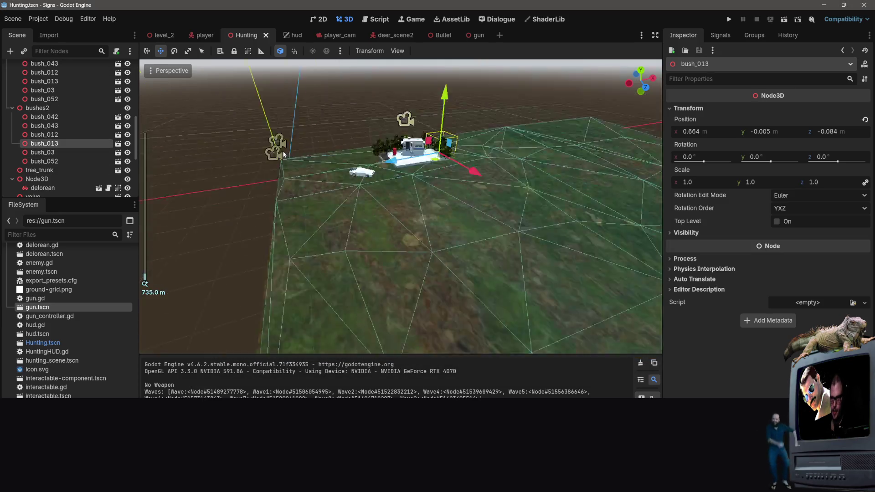
Step: Select the delorean node and frame the 3D view on it
scroll(310, 151, "up", 3)
scroll(310, 150, "up", 5)
scroll(78, 154, "down", 2)
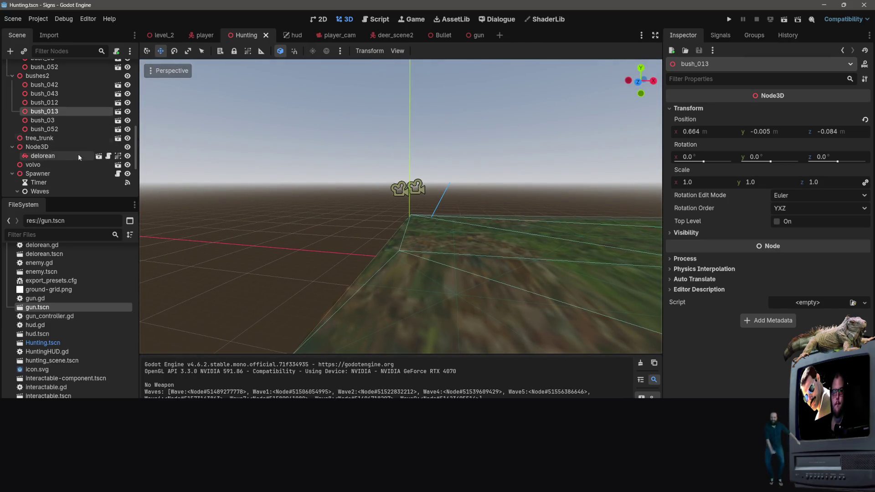
left_click(48, 157)
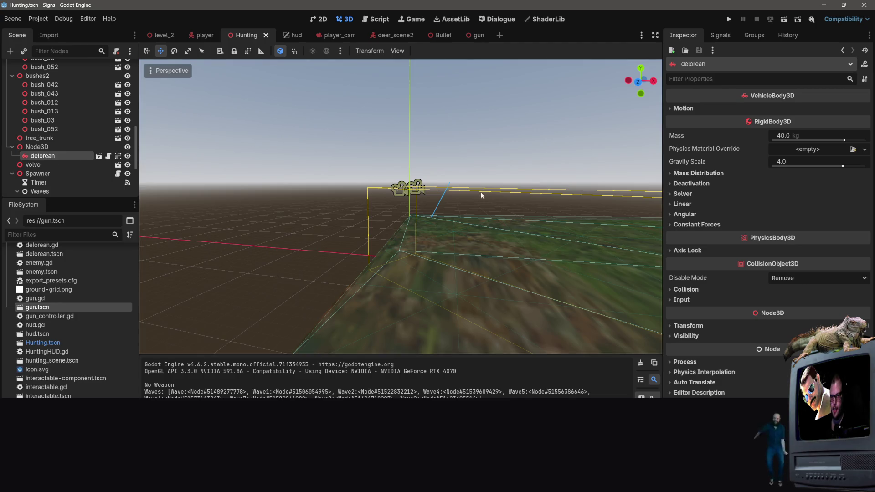
key("f")
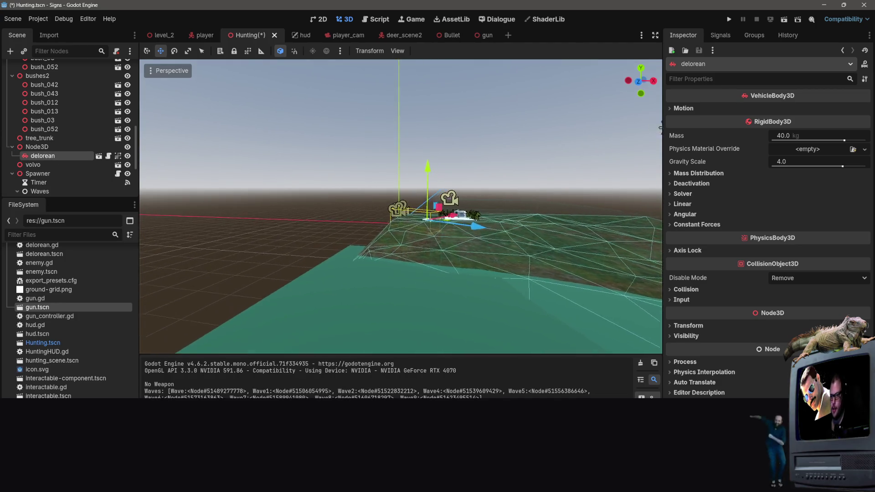
scroll(347, 204, "up", 5)
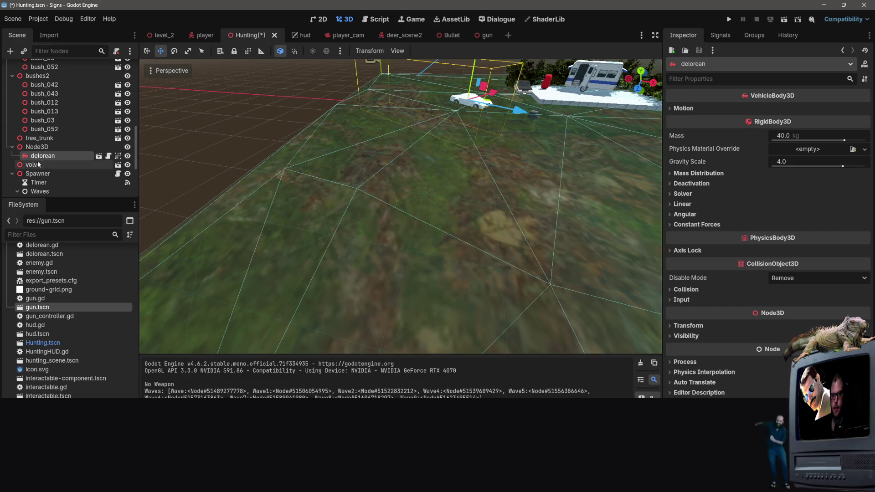
Step: Delete the empty Node3D pivot and run the Hunting scene again
left_click(37, 157)
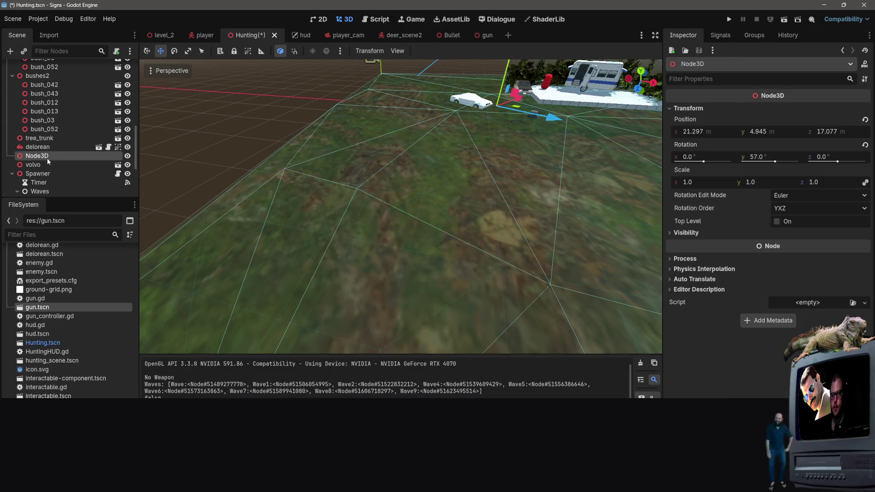
key("Delete")
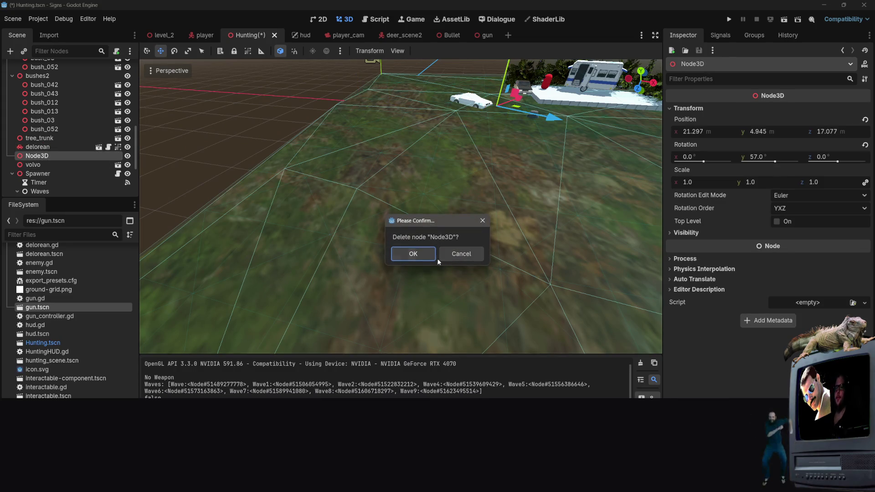
left_click(413, 258)
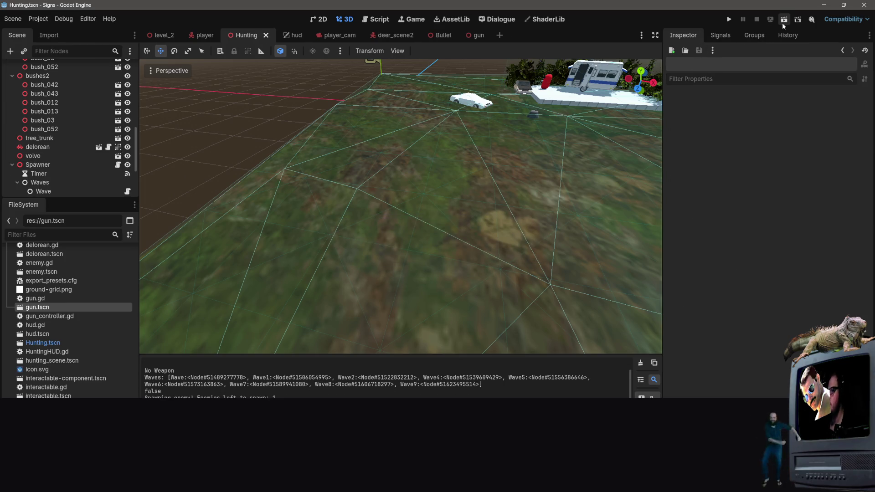
left_click(782, 21)
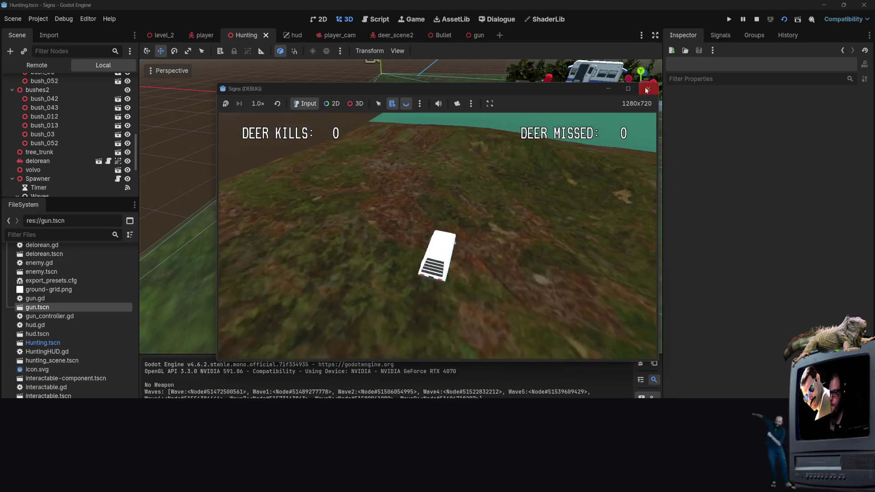
Step: Stop the test run with F8 after watching the car from above, back in the 3D editor
key("F8")
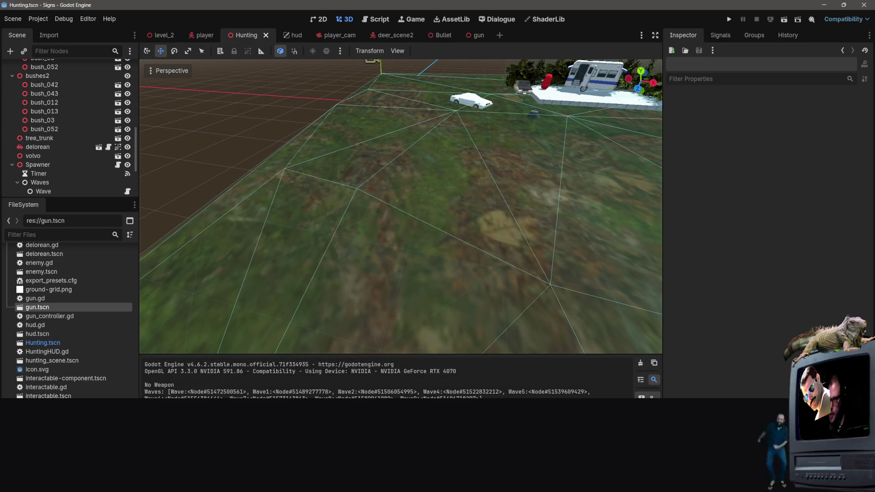
left_click(539, 150)
Step: Run the level_2 scene to reproduce the find_child-on-null error, then switch to VS Code
left_click(272, 95)
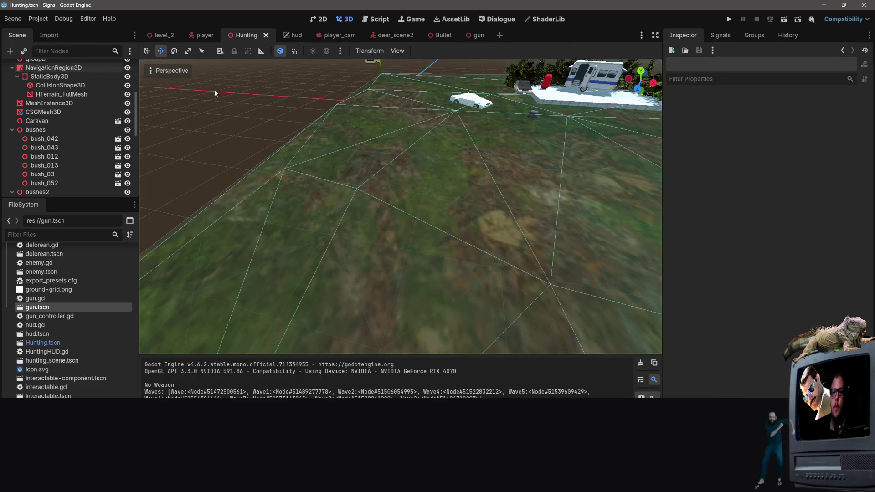
left_click(166, 34)
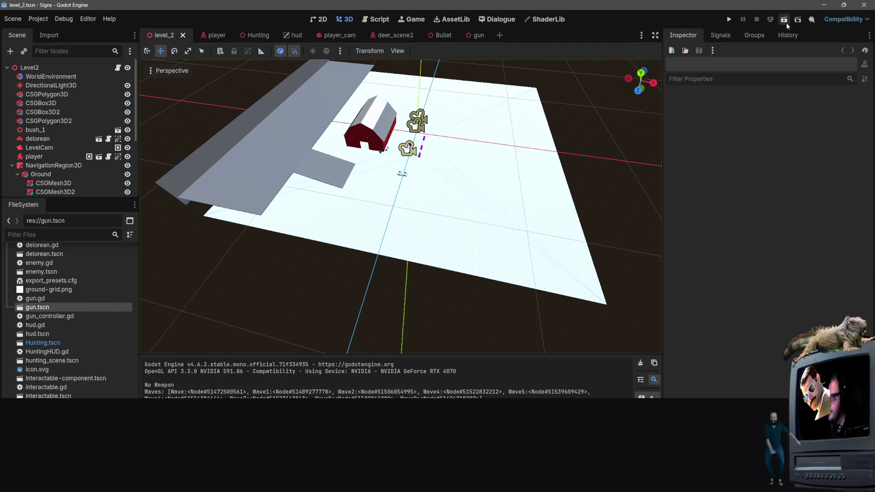
left_click(782, 21)
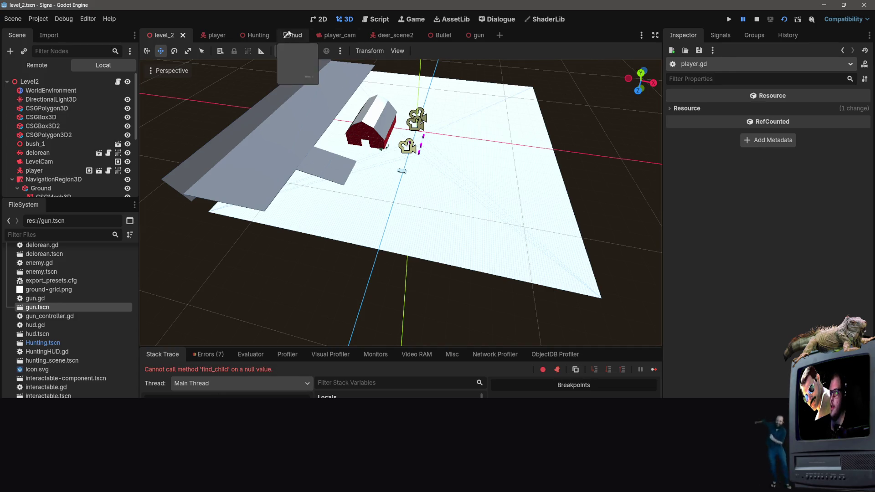
left_click(215, 35)
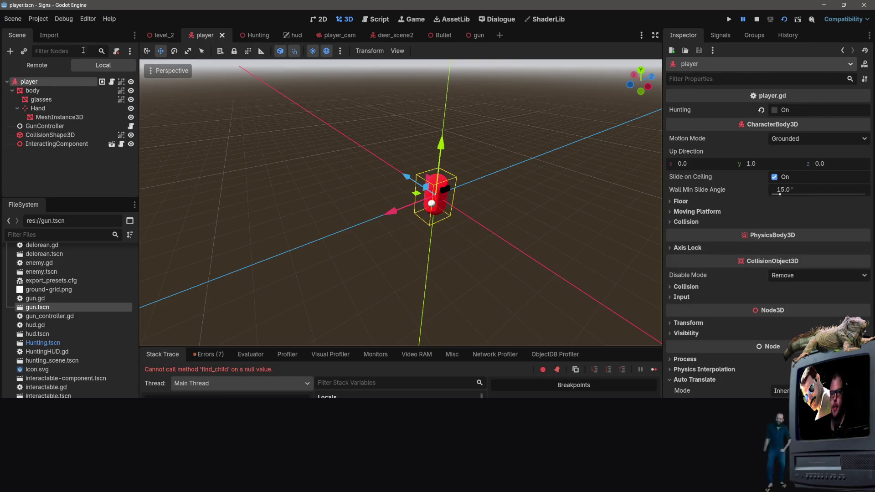
left_click(159, 35)
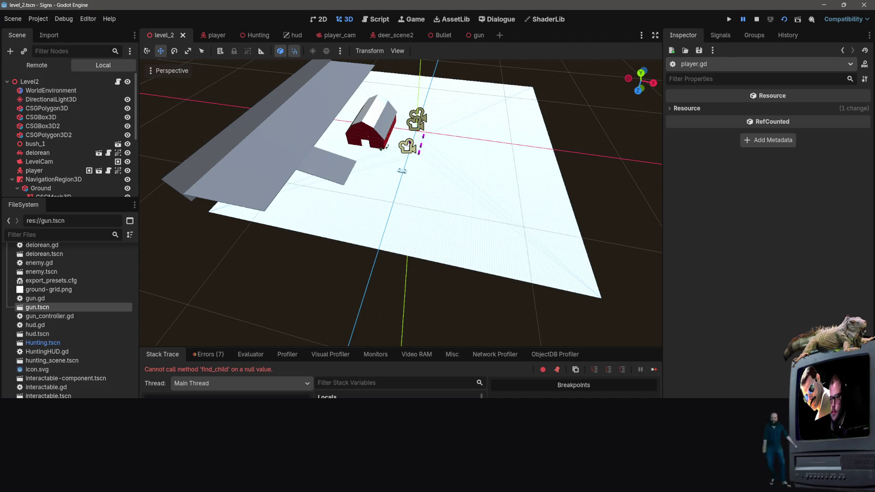
key("alt+Tab")
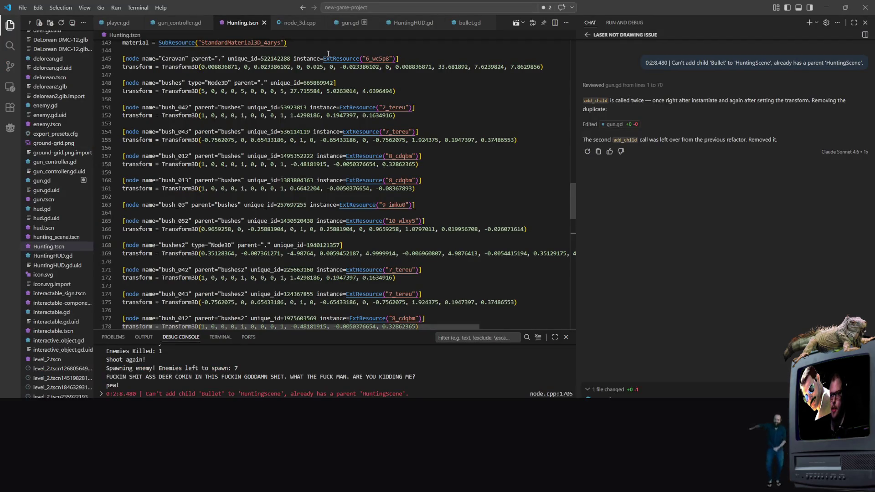
Step: In player.gd, inspect the Hunting block's find_child call on the area variable at line 45, then return to Godot
left_click(116, 22)
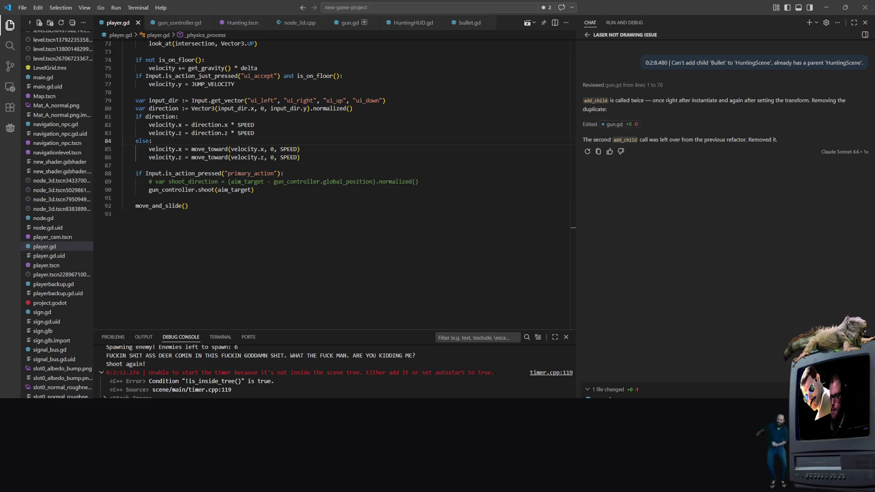
scroll(295, 256, "up", 10)
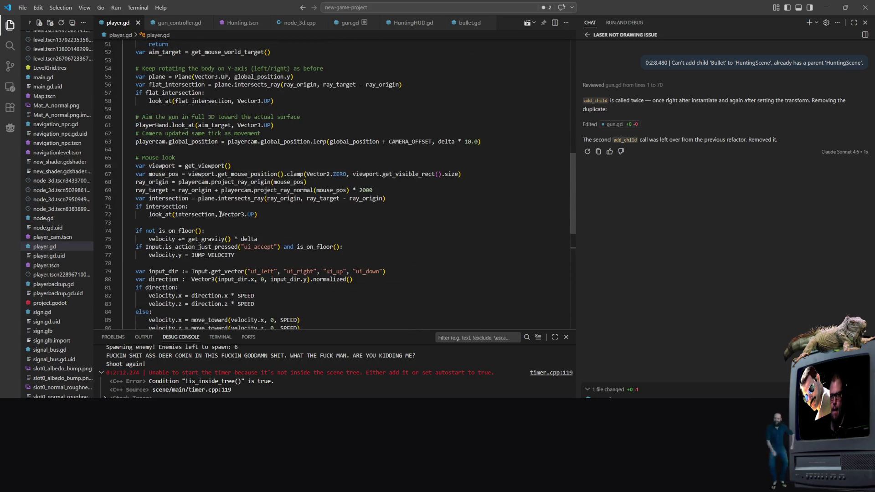
scroll(220, 215, "up", 1)
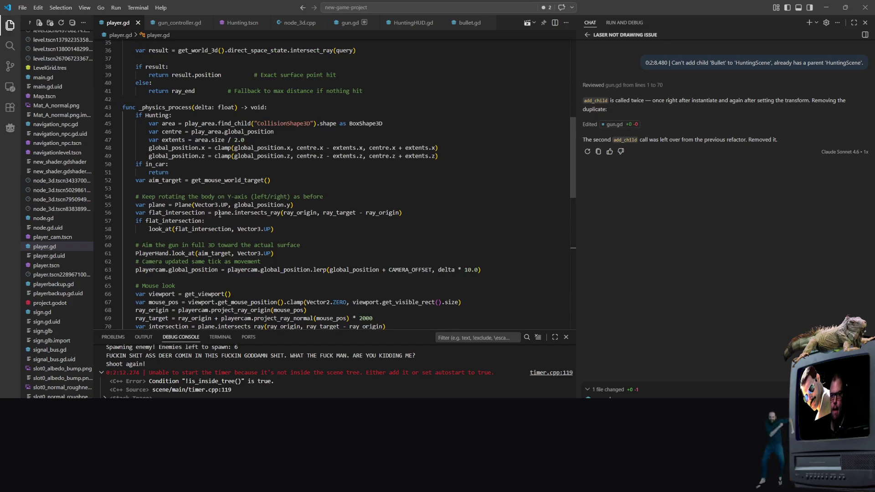
right_click(163, 125)
key("Escape")
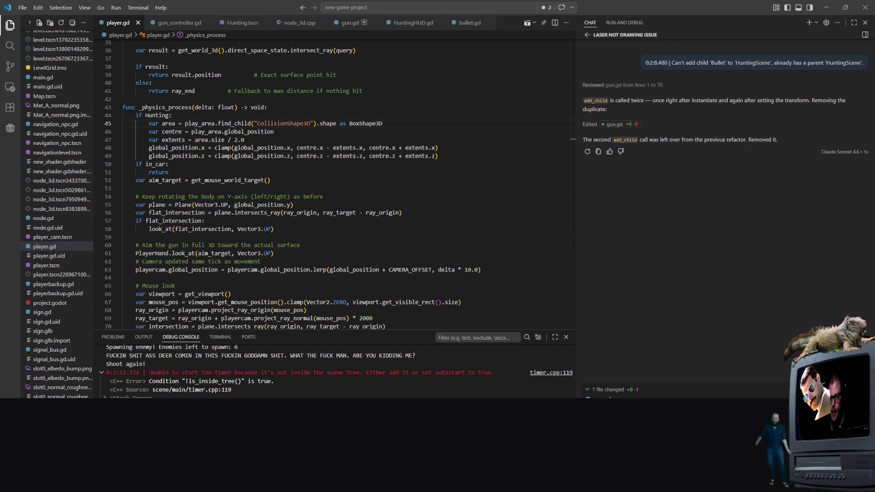
key("alt+Tab")
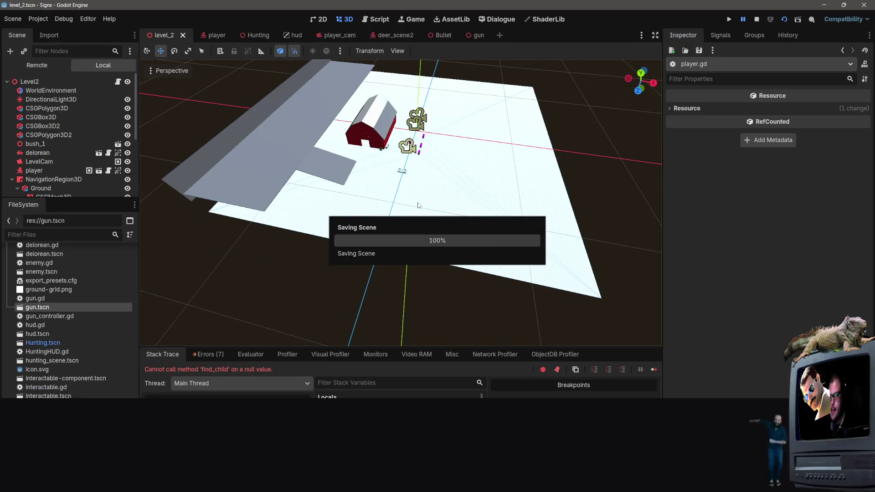
Step: Select the player with Hunting off, save level_2, and relaunch the current scene for a playtest
scroll(47, 131, "down", 2)
left_click(45, 129)
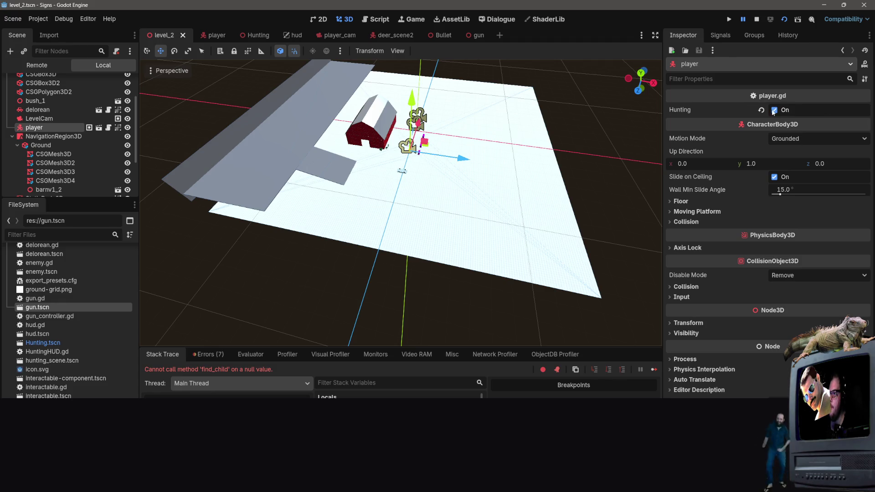
key("ctrl+s")
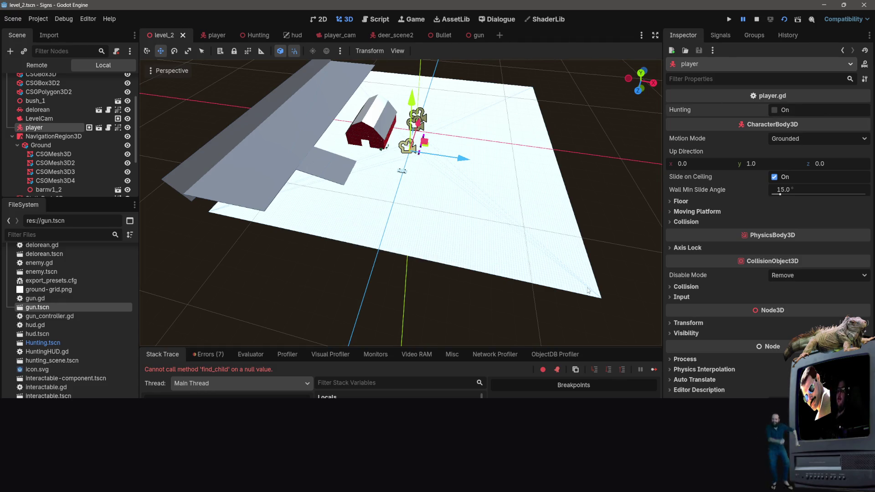
left_click_drag(377, 184, 619, 108)
left_click(783, 20)
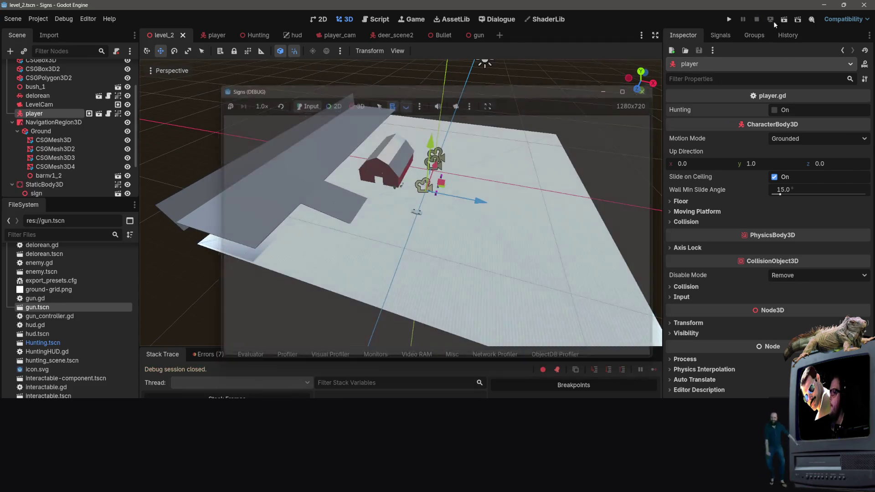
left_click(728, 21)
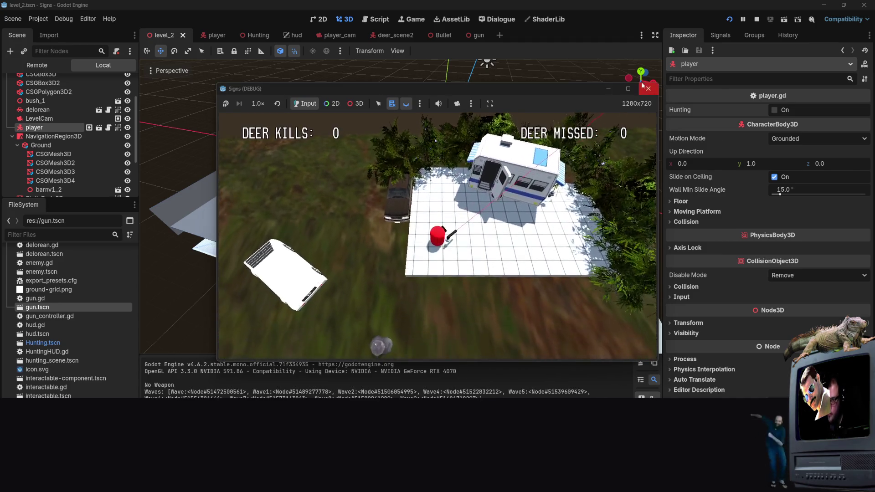
key("F6")
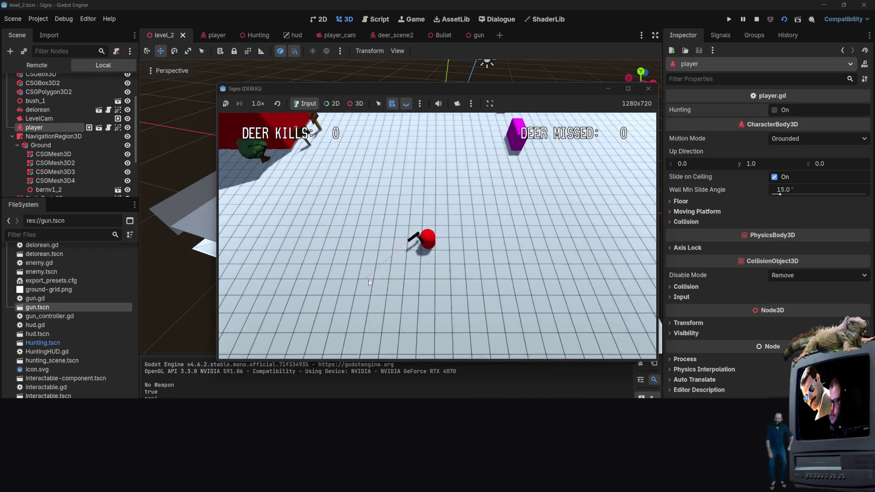
Step: Walk the player around the white car with WASD, pushing it around
key("s")
key("d")
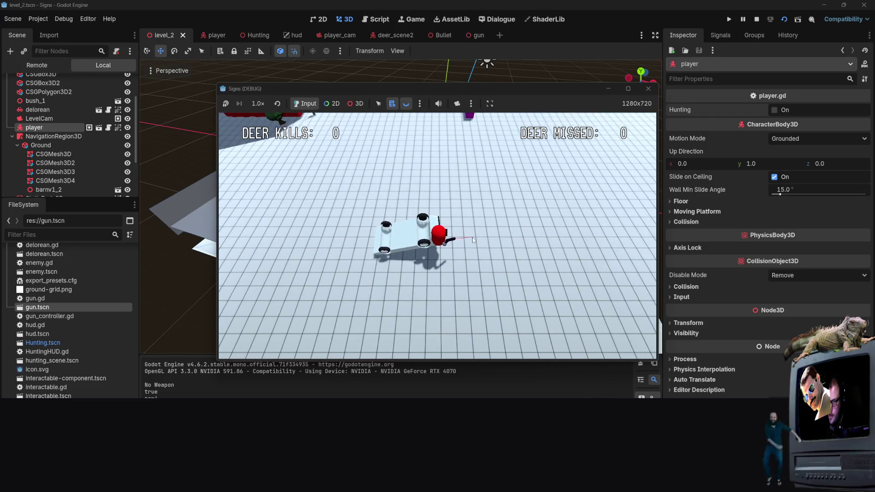
key("s")
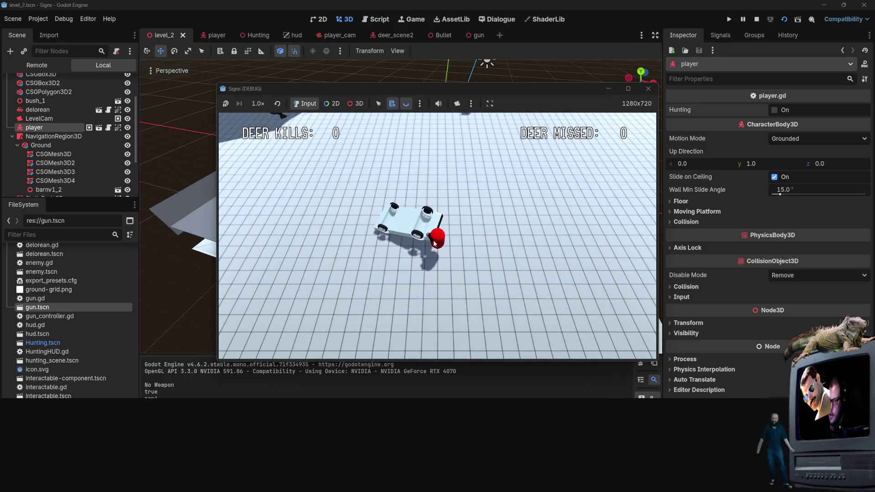
key("w")
key("s")
key("s")
key("w")
key("s")
key("w")
key("w")
key("w")
key("w")
key("w")
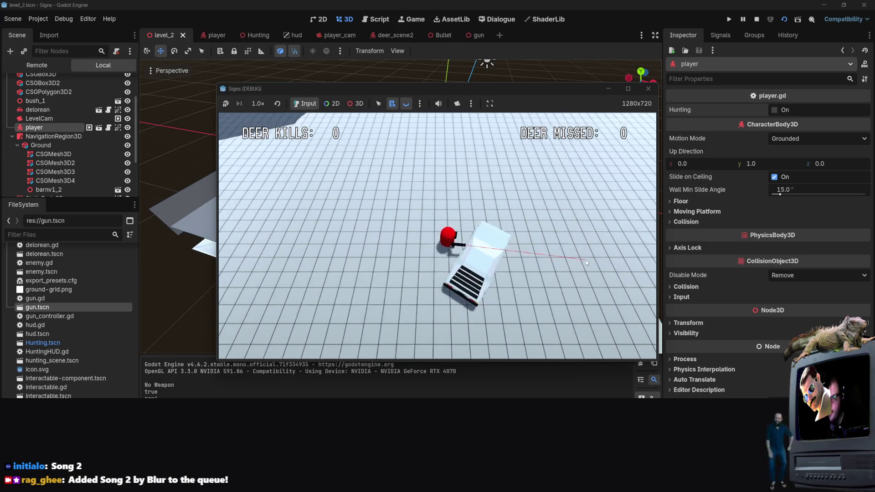
Step: Enter the white car with E, drive it past the blocks, switch camera view, and quit the game
key("e")
key("w")
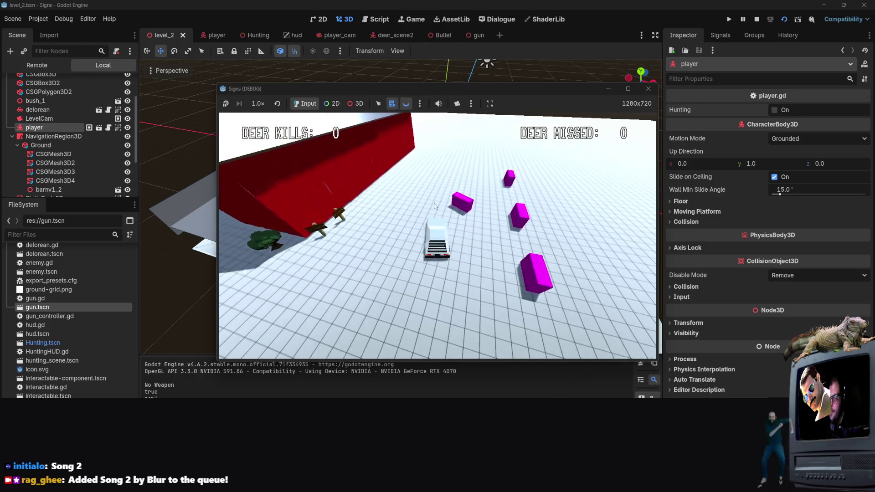
key("w")
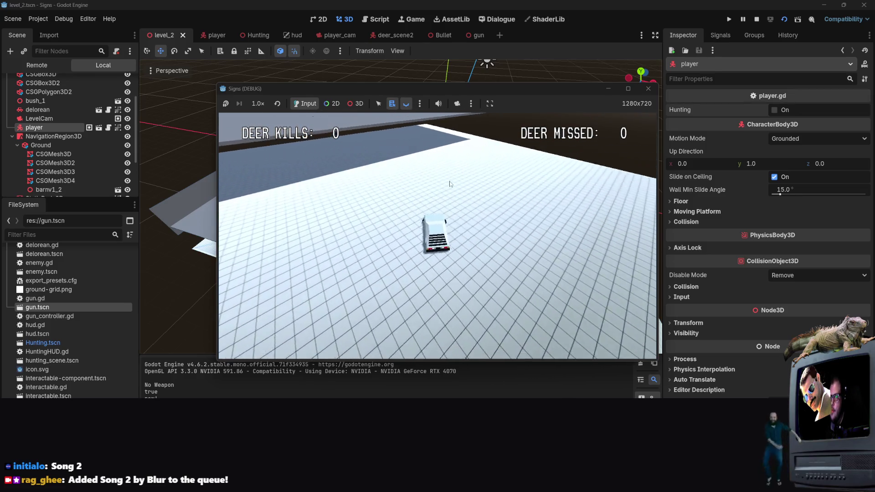
key("e")
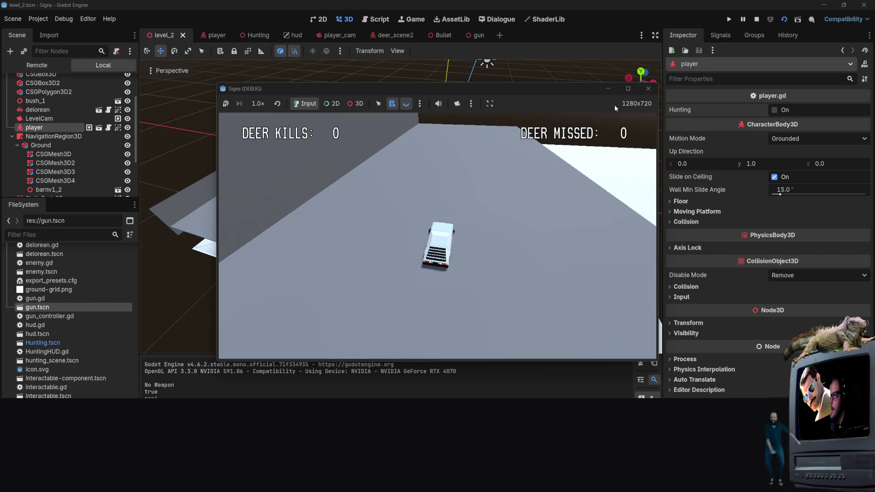
left_click(656, 91)
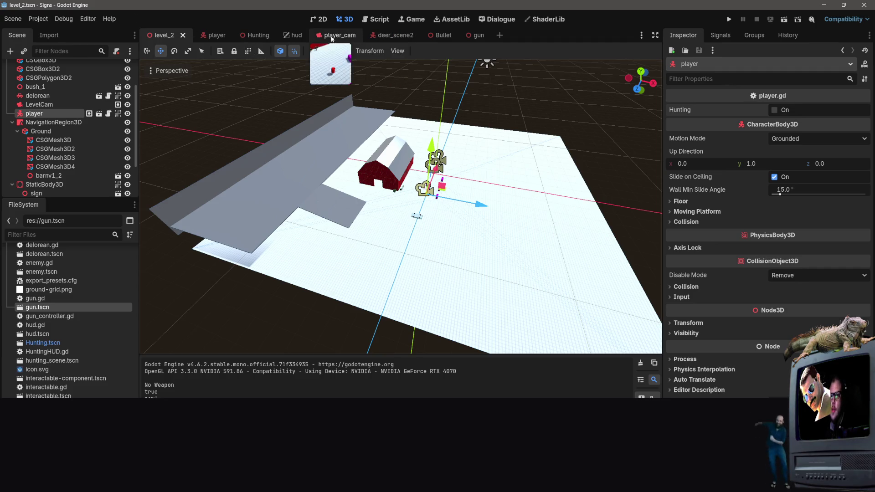
Step: Select the delorean node and rotate the car around 180 degrees
scroll(51, 122, "up", 3)
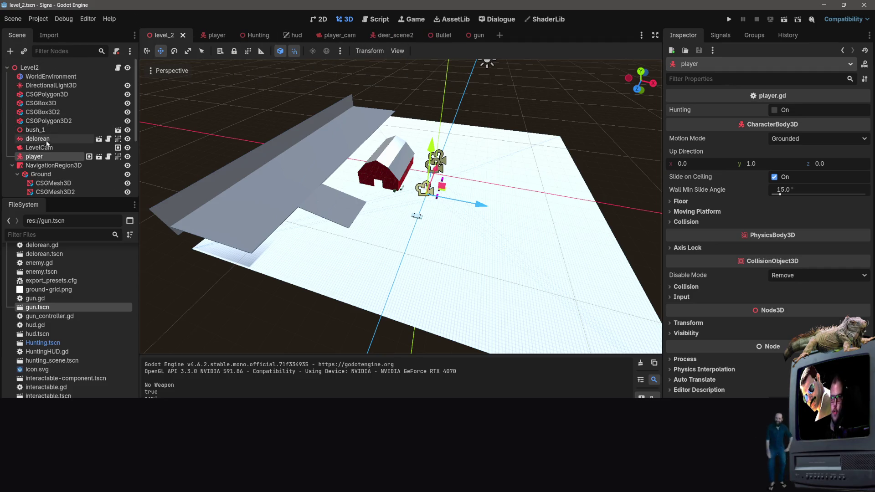
left_click(47, 140)
scroll(541, 221, "up", 5)
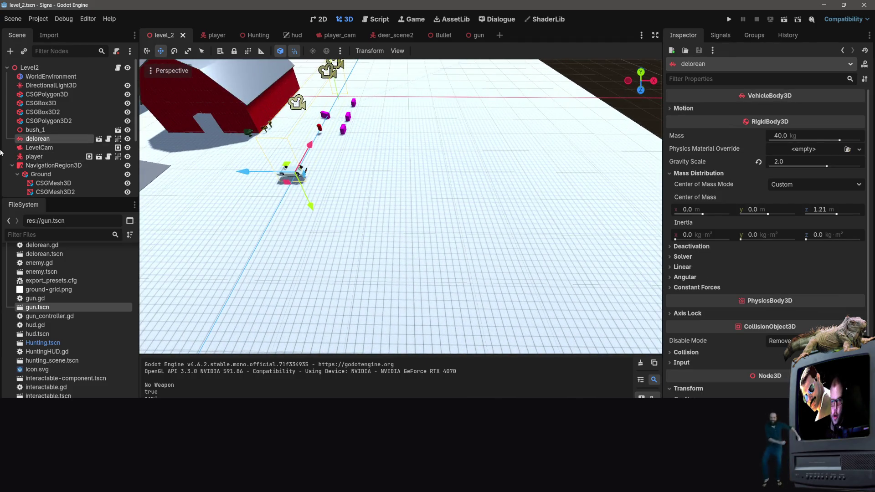
left_click_drag(243, 171, 362, 179)
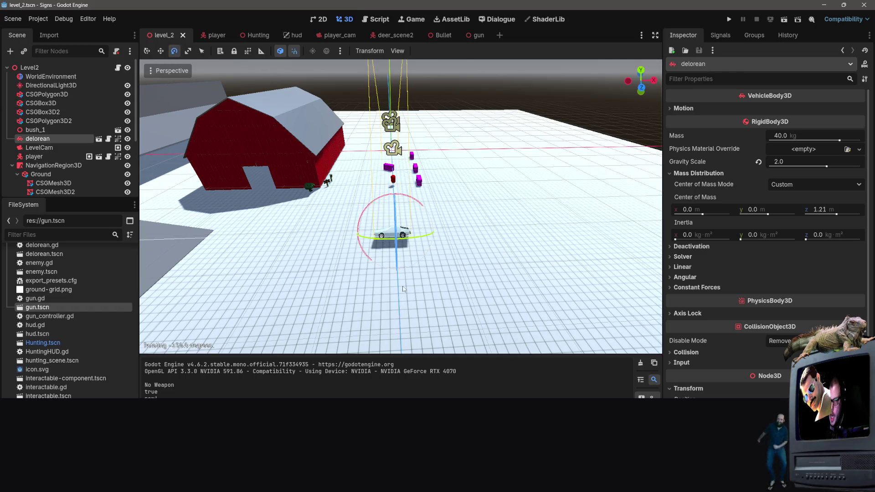
left_click_drag(406, 297, 405, 297)
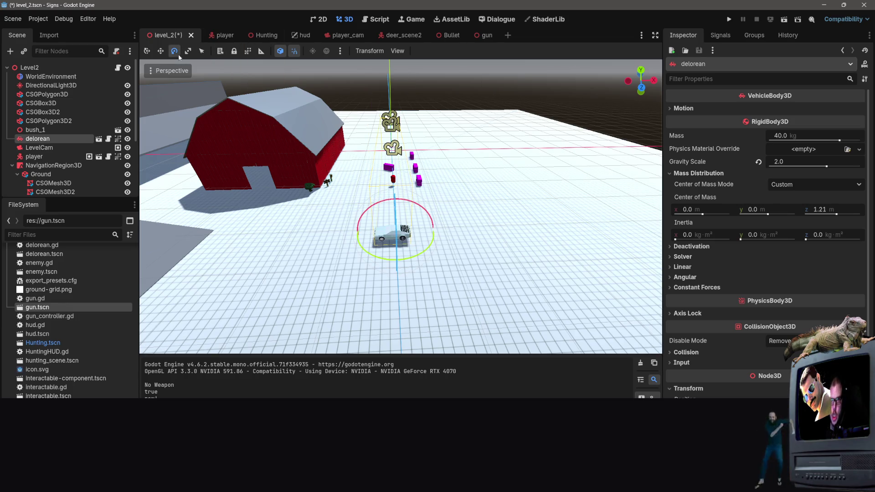
Step: Lower the car one unit along Y onto the ground with the Move tool
left_click_drag(214, 61, 273, 77)
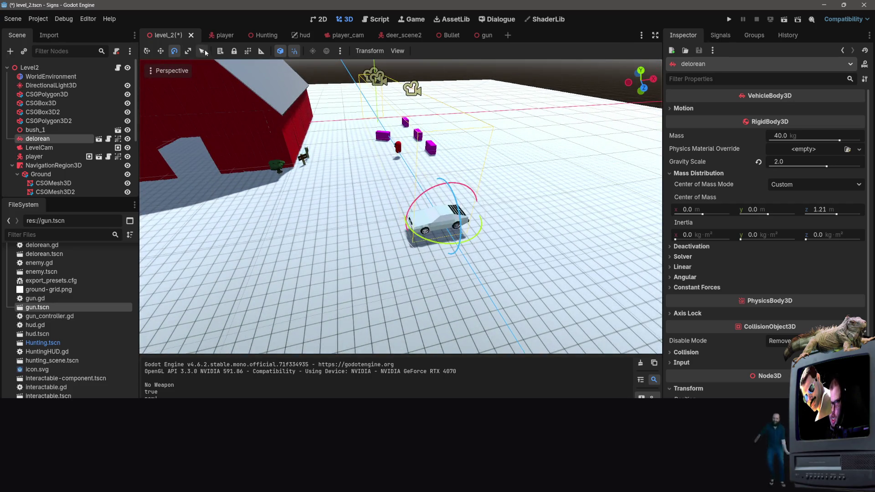
left_click(160, 51)
left_click_drag(448, 187, 446, 182)
left_click(367, 186)
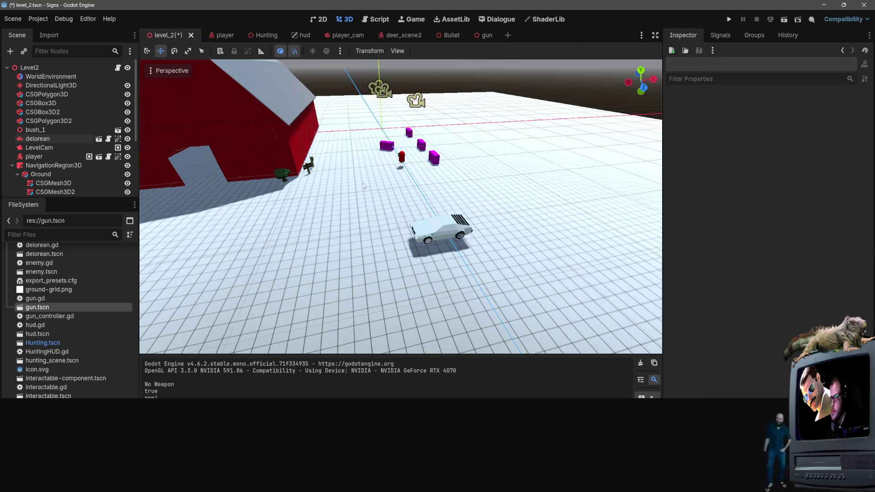
Step: Save level_2.tscn and open the delorean scene for editing
scroll(363, 183, "up", 3)
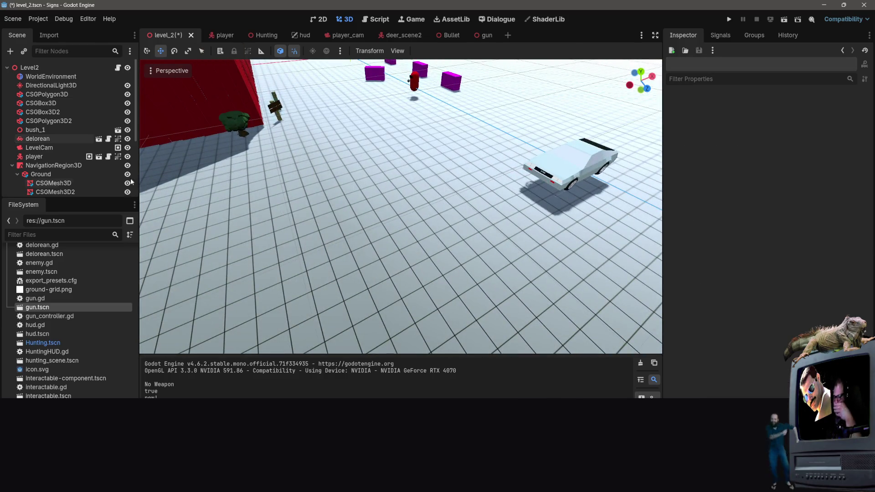
key("ctrl+shift+s")
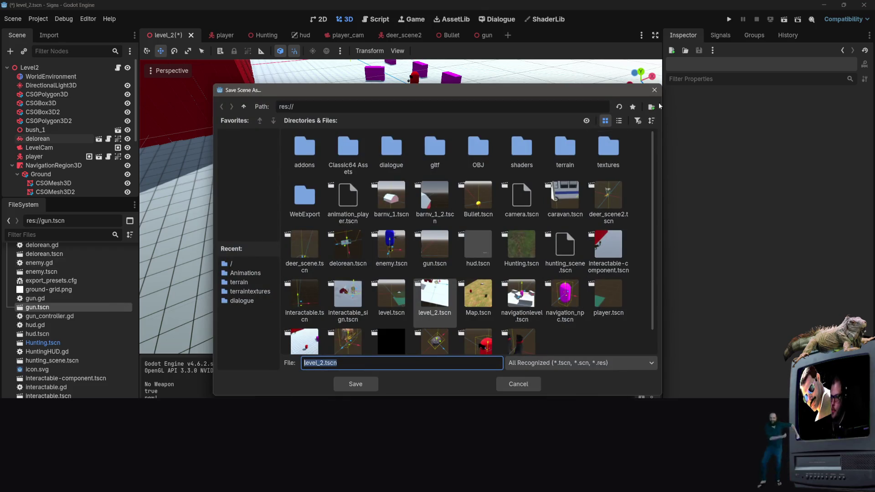
key("Escape")
scroll(92, 338, "up", 4)
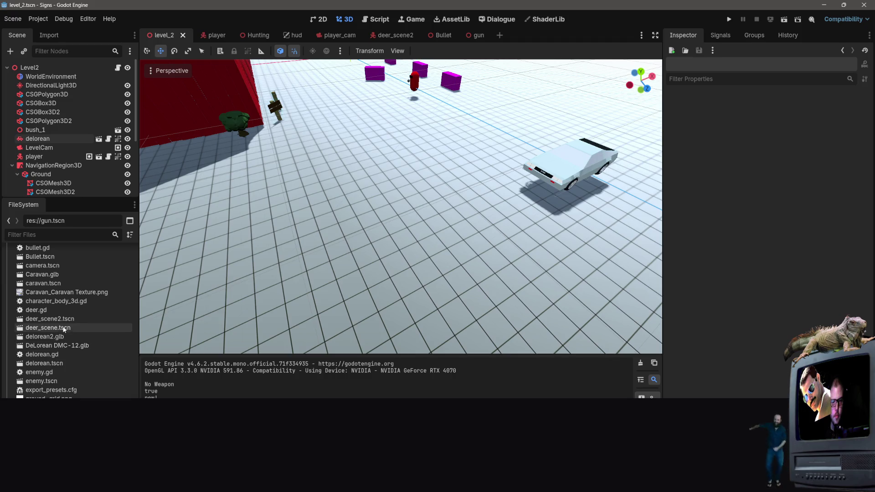
double_click(45, 363)
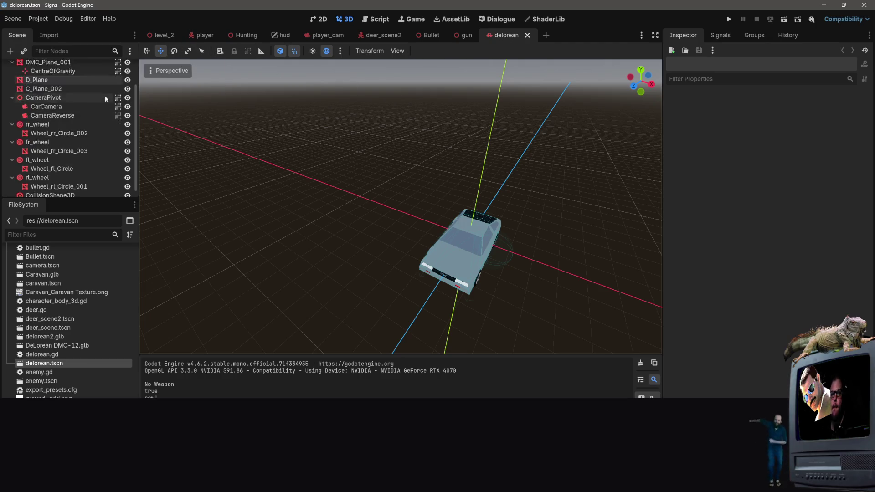
Step: Open delorean.gd via the script icon on the delorean root node
left_click(108, 68)
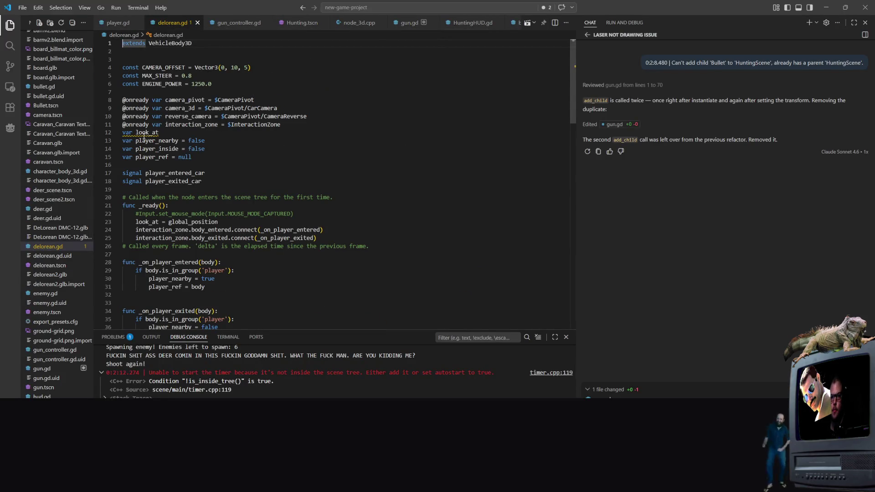
Step: Dismiss the look_at warning and scroll delorean.gd to the camera-pivot code around line 58
mouse_move(144, 135)
left_click(146, 165)
scroll(312, 169, "down", 3)
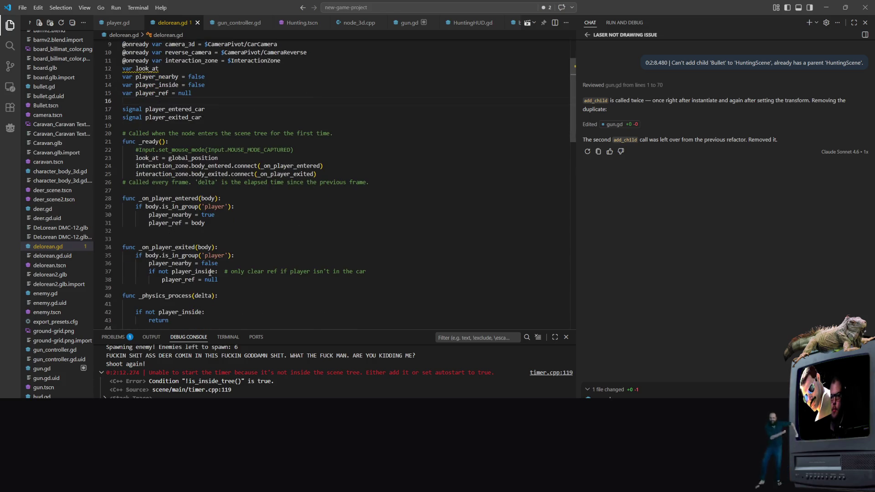
scroll(232, 224, "down", 4)
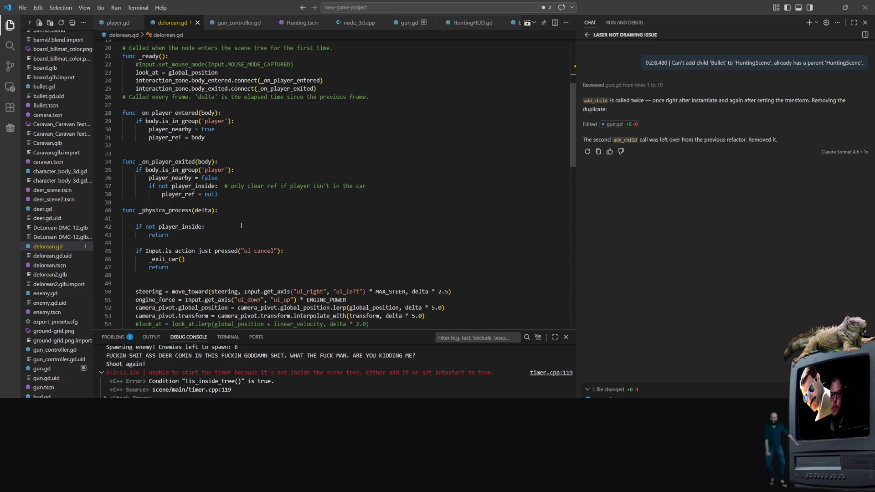
scroll(264, 191, "up", 1)
scroll(267, 190, "down", 4)
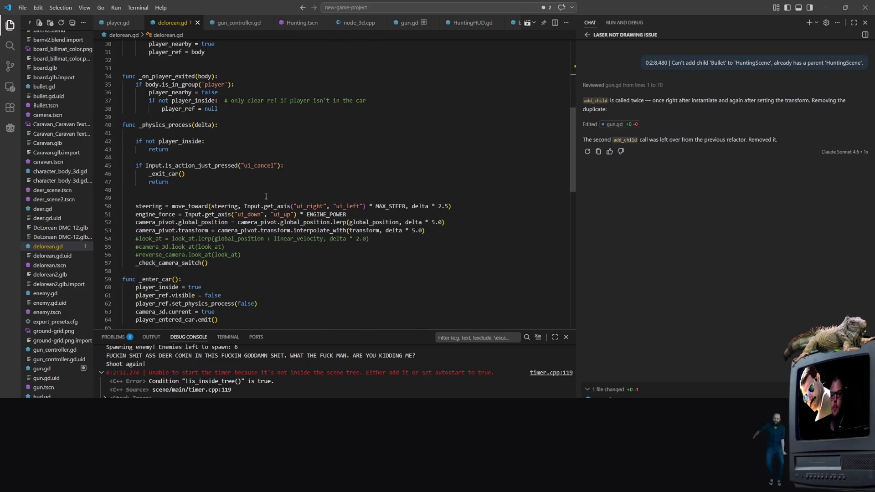
scroll(265, 201, "down", 4)
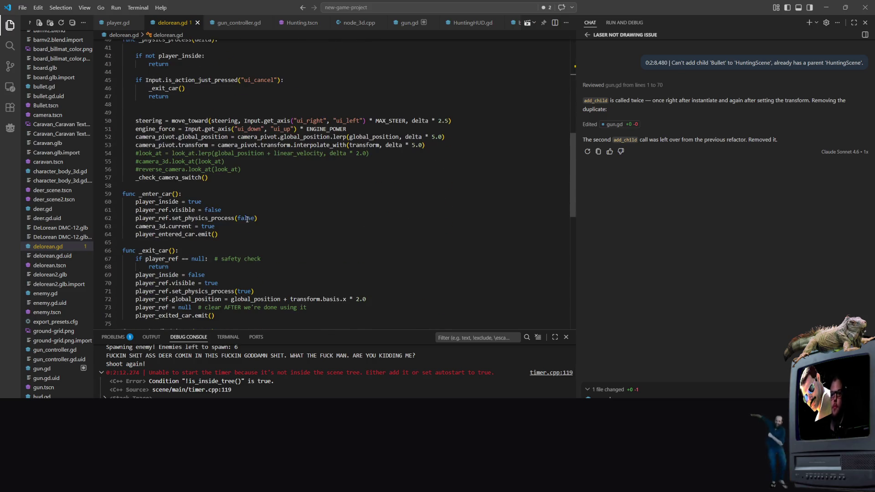
right_click(220, 183)
key("Escape")
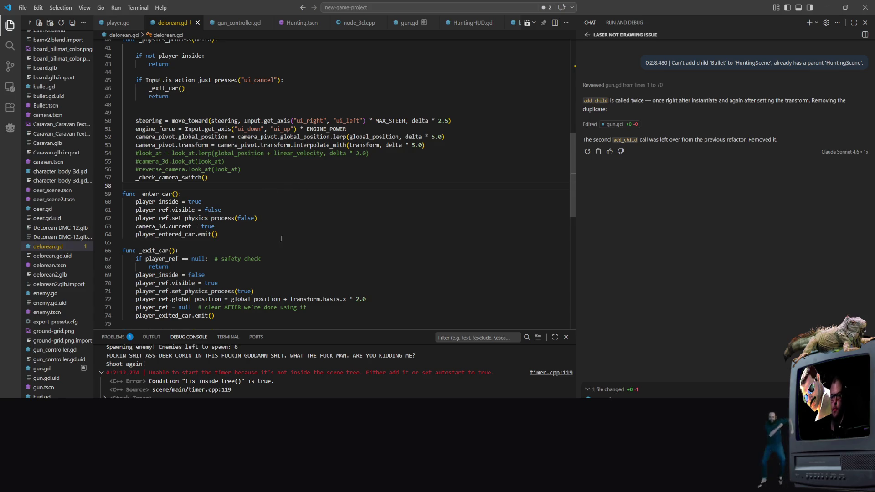
Step: Scroll through the rest of delorean.gd and briefly check the gun.gd script
scroll(274, 240, "down", 4)
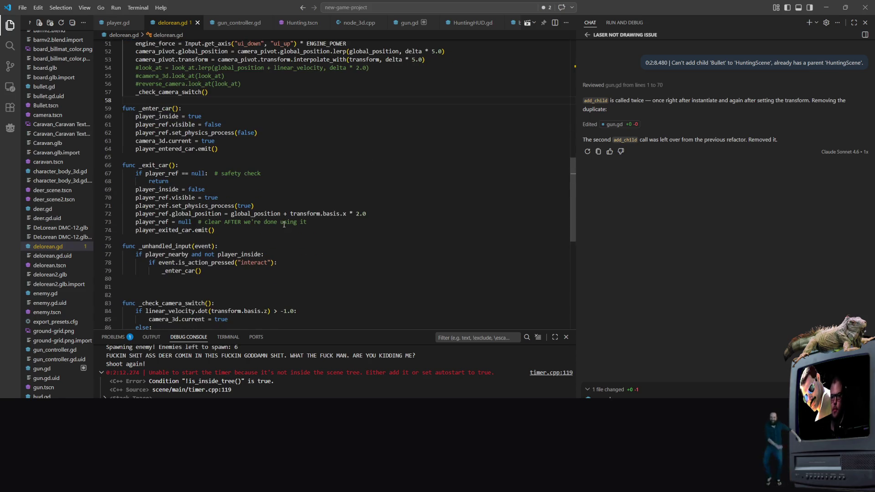
scroll(284, 224, "down", 3)
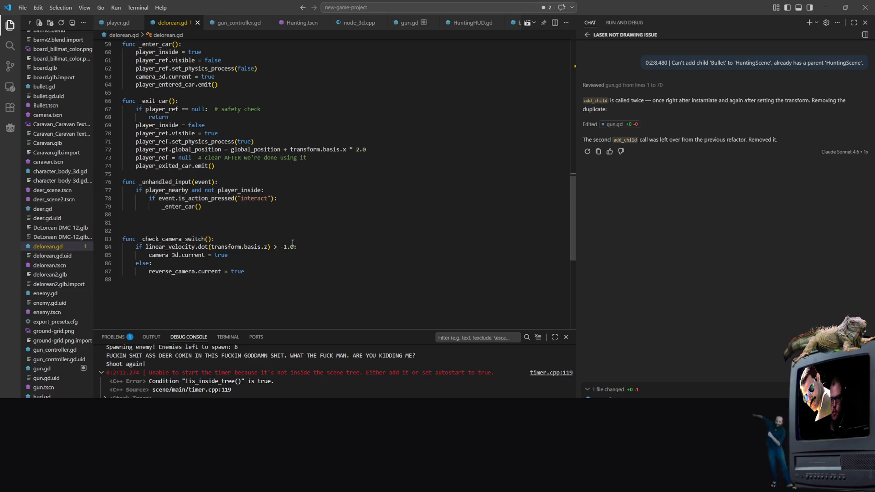
scroll(292, 243, "up", 9)
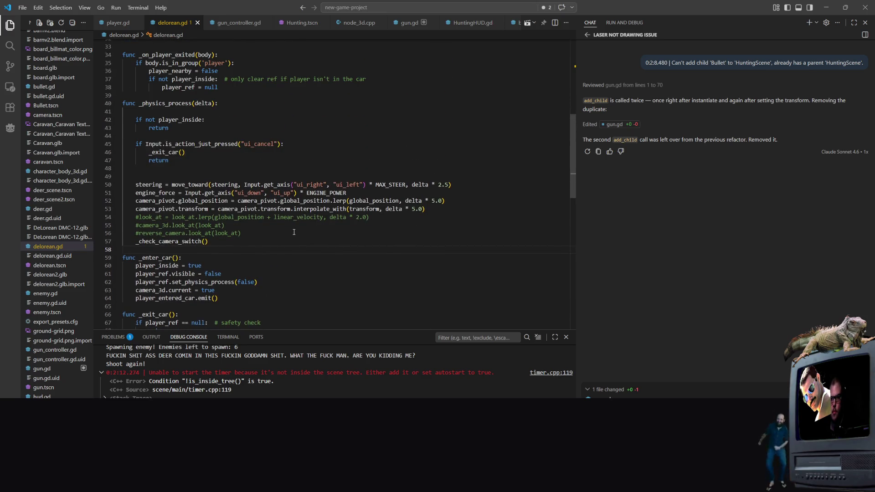
scroll(294, 232, "up", 1)
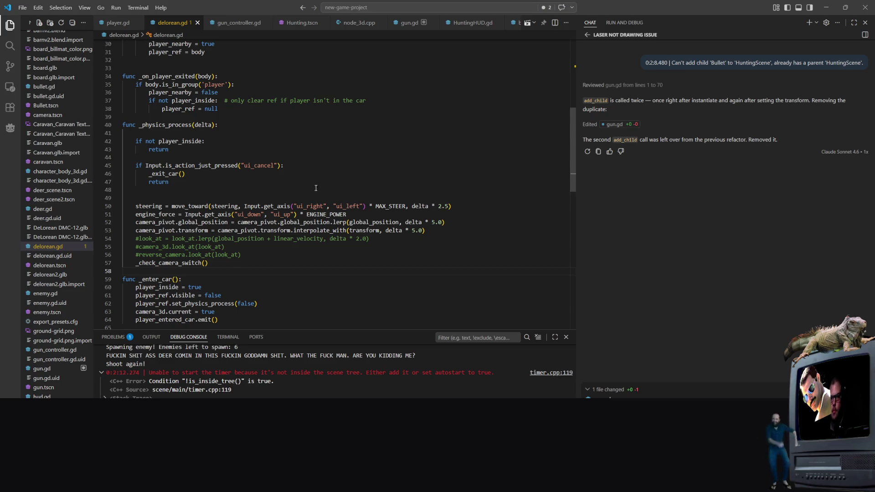
scroll(314, 186, "up", 2)
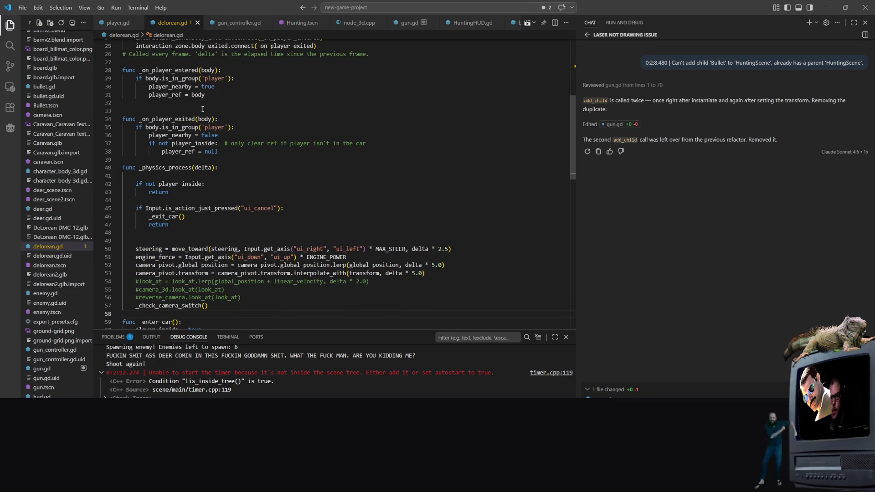
scroll(189, 109, "up", 4)
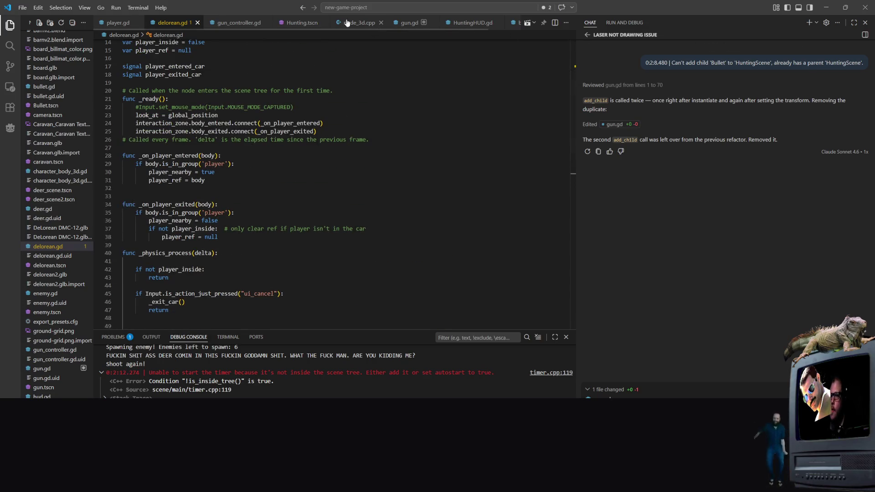
left_click(402, 24)
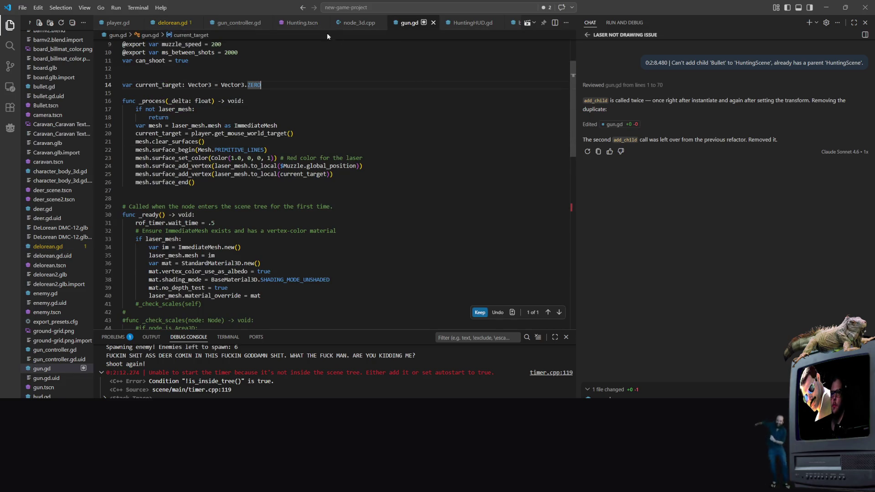
left_click(173, 22)
Step: Select the var look_at declaration on line 12, then return to Godot
scroll(254, 187, "down", 3)
scroll(254, 186, "up", 5)
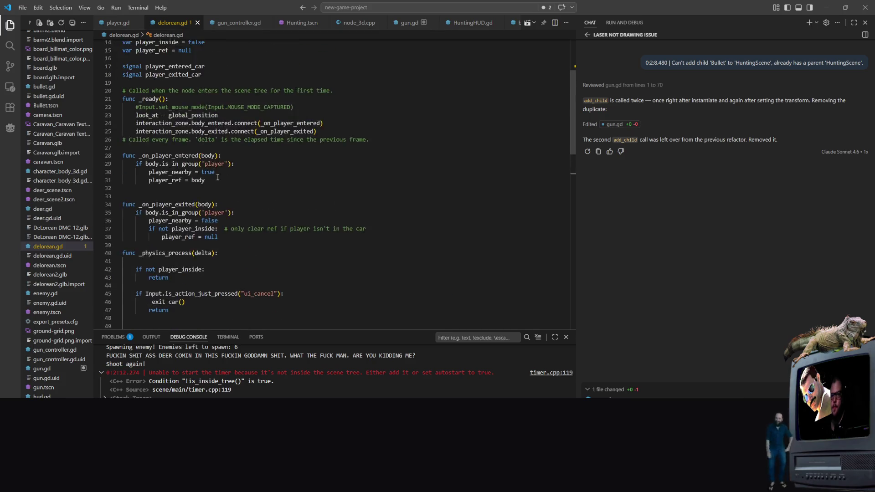
left_click_drag(168, 92, 123, 89)
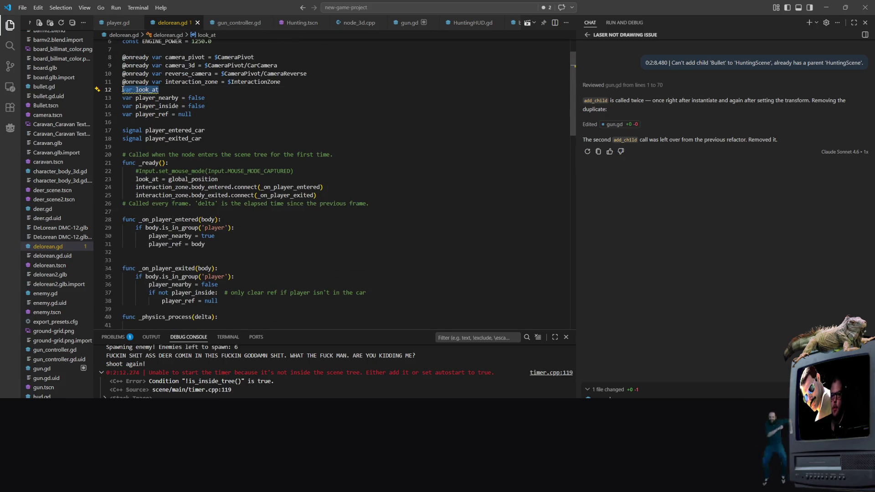
left_click(286, 122)
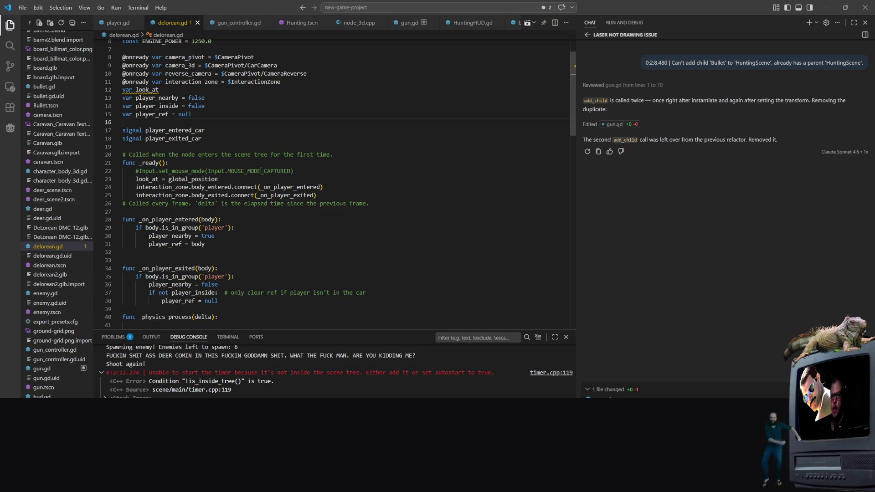
scroll(262, 169, "down", 4)
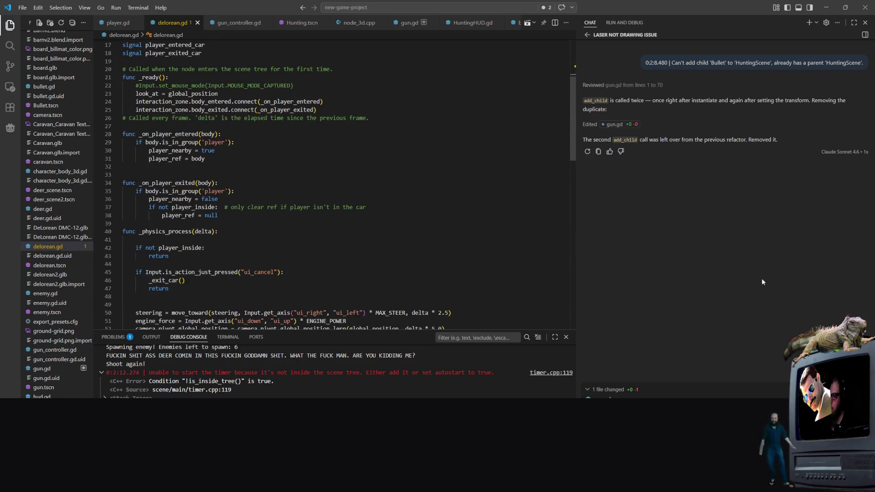
scroll(219, 73, "down", 1)
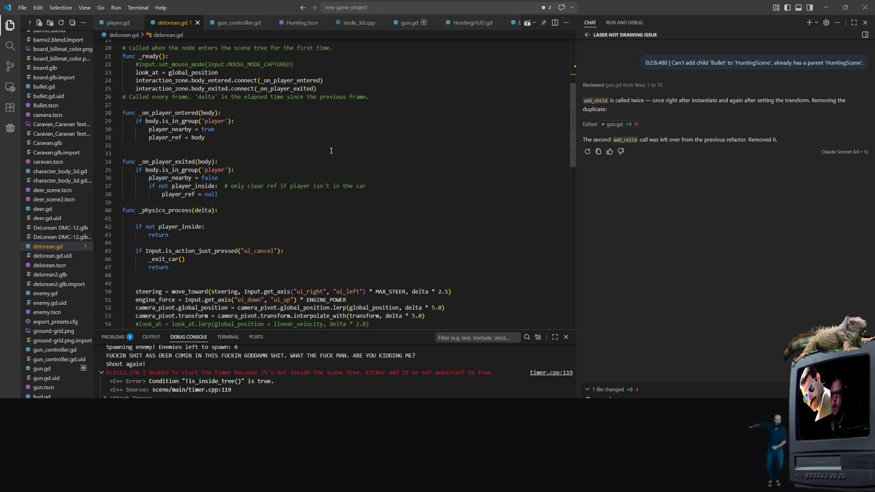
key("alt+Tab")
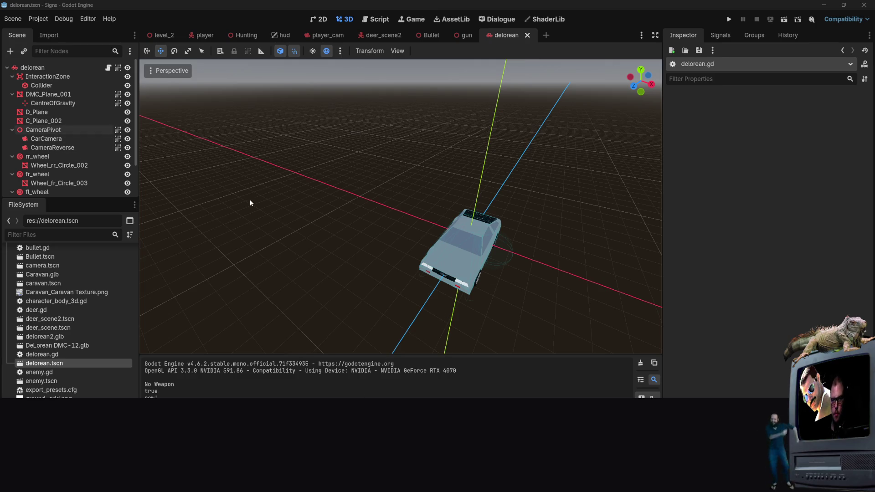
Step: Frame the DeLorean with F and orbit for a close angled view, then go to the Script workspace
mouse_move(340, 194)
left_mouse_down()
mouse_move(360, 128)
mouse_move(373, 173)
mouse_move(387, 182)
mouse_move(301, 163)
left_mouse_up()
key("f")
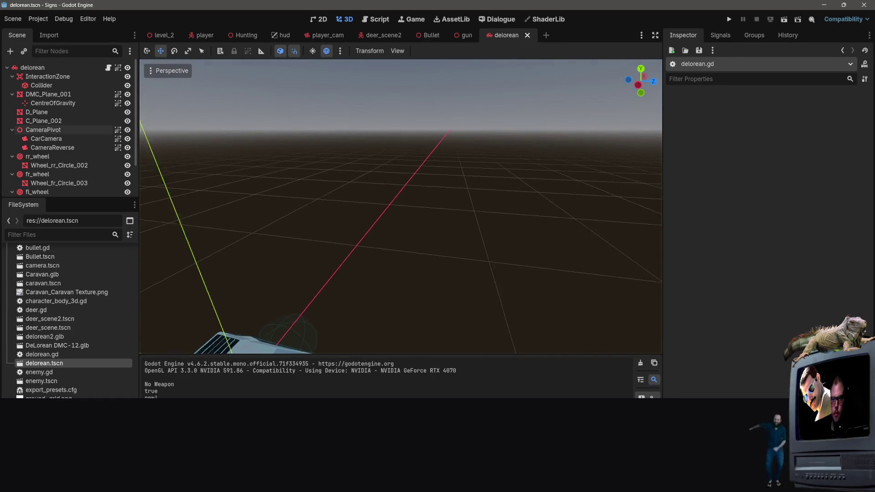
mouse_move(365, 205)
left_mouse_down()
mouse_move(346, 191)
mouse_move(392, 210)
mouse_move(291, 208)
left_mouse_up()
scroll(364, 221, "up", 2)
scroll(292, 208, "down", 5)
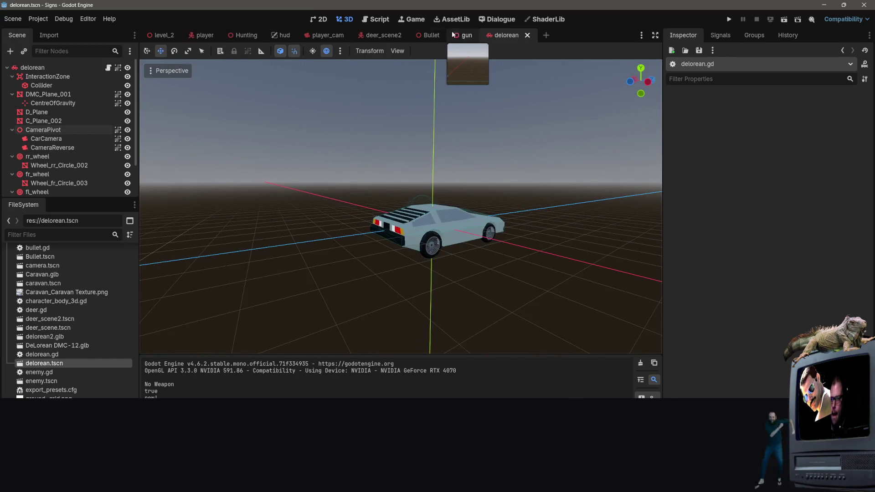
left_click(379, 19)
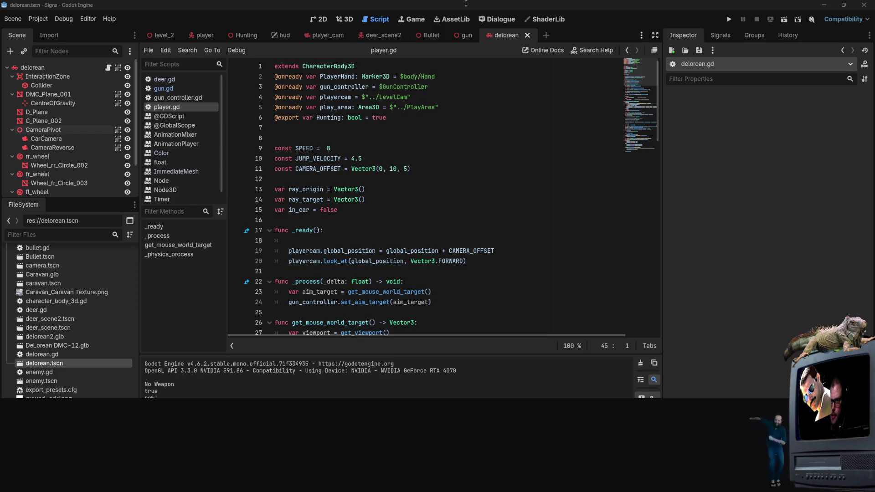
key("alt+Tab")
Step: Review the commented-out look_at lines 54–56 and global_position uses in delorean.gd's _physics_process
scroll(259, 173, "up", 6)
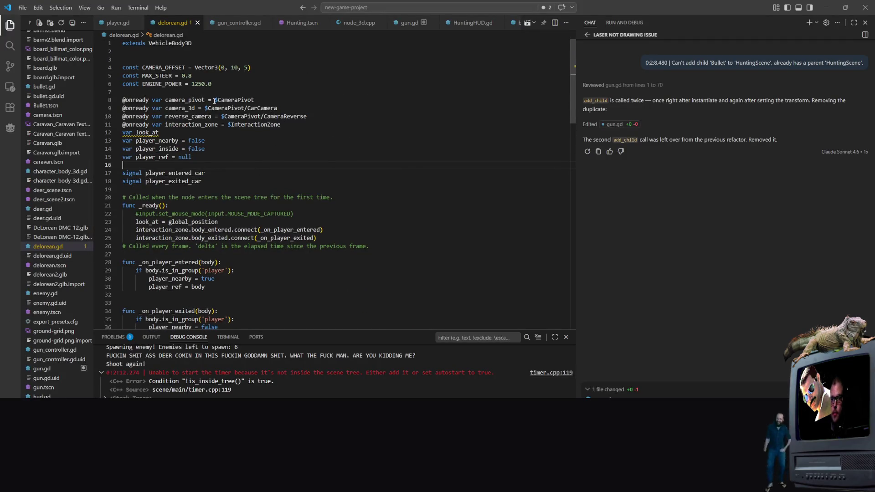
scroll(198, 240, "down", 5)
scroll(209, 205, "down", 4)
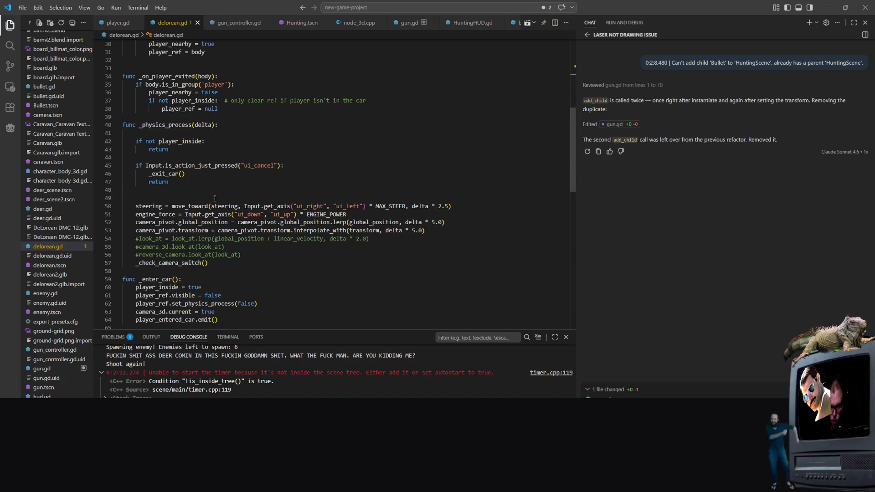
left_click(309, 223)
left_click(428, 246)
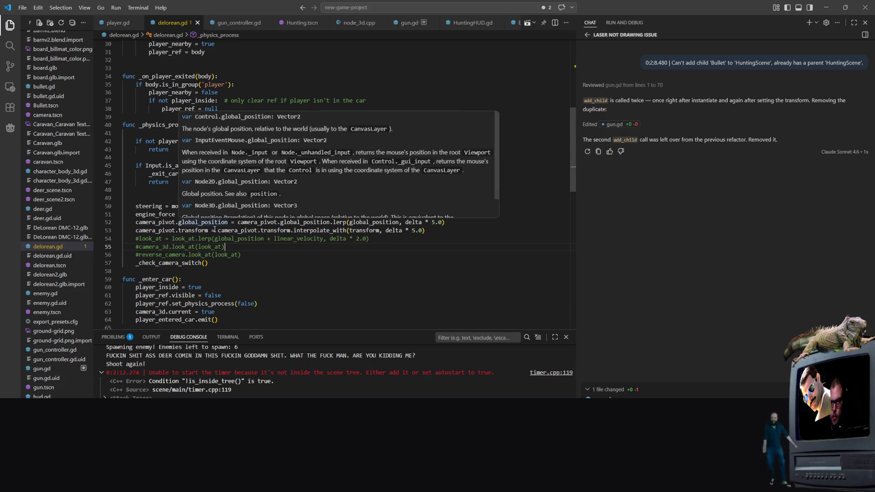
left_click(244, 287)
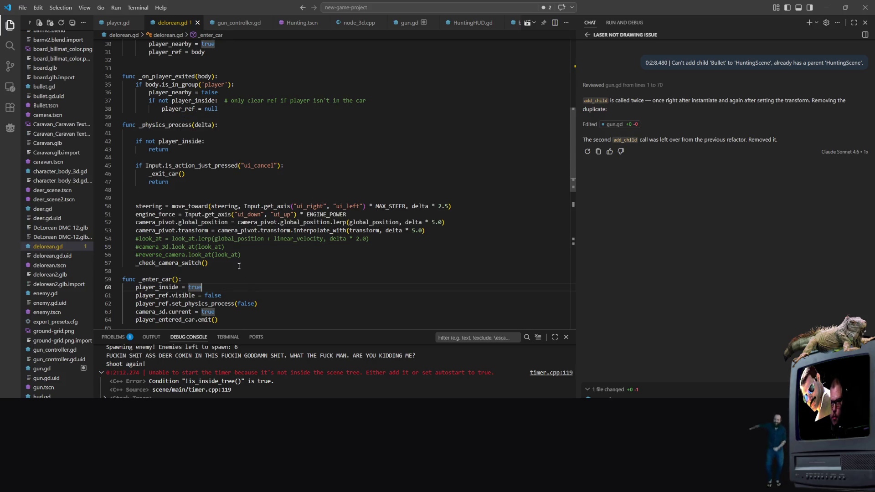
mouse_move(214, 220)
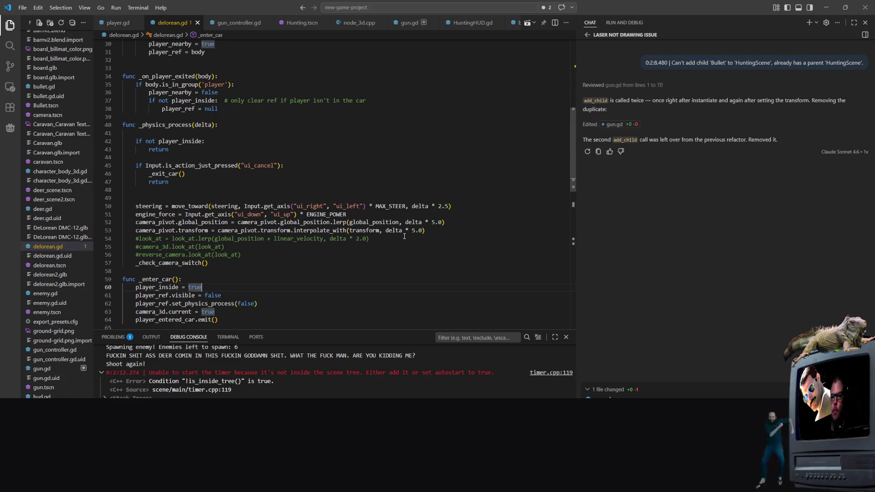
scroll(404, 236, "down", 6)
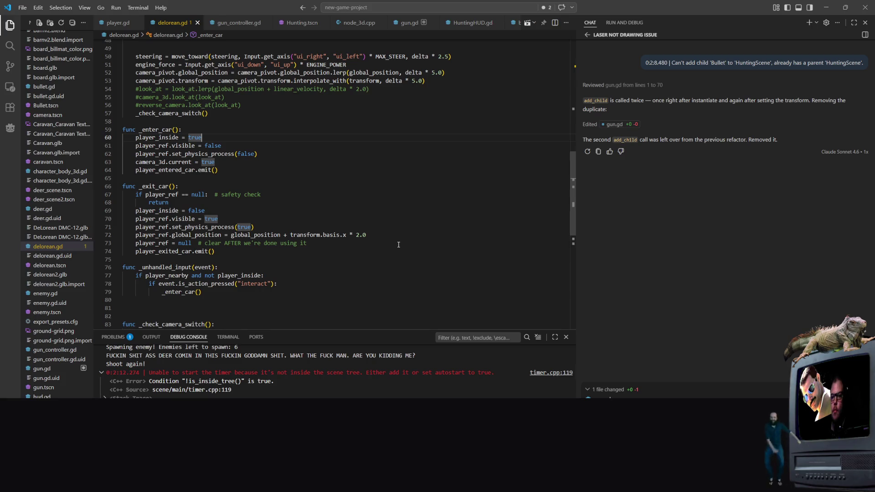
scroll(399, 245, "up", 4)
Step: Compare with player.gd, place the caret at line 57 in delorean.gd, and return to Godot
key("ctrl+Tab")
scroll(262, 136, "down", 15)
scroll(258, 187, "up", 10)
scroll(257, 187, "up", 6)
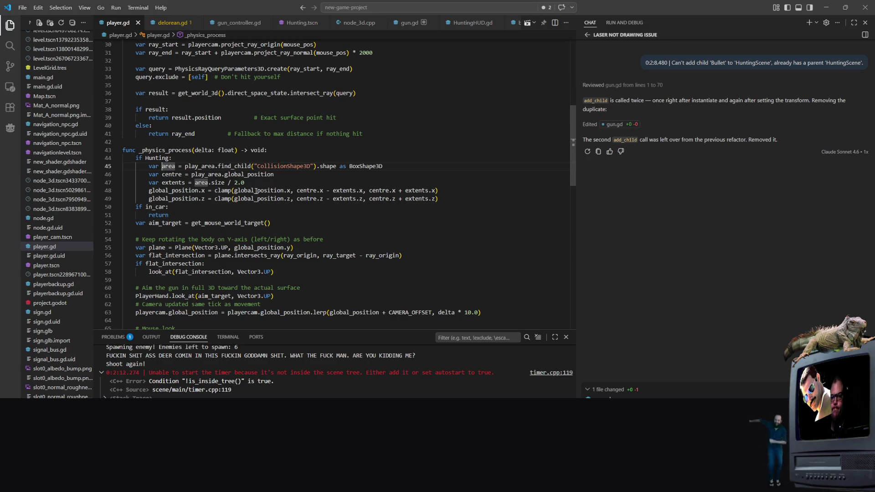
scroll(257, 189, "down", 14)
key("ctrl+Tab")
scroll(250, 267, "down", 6)
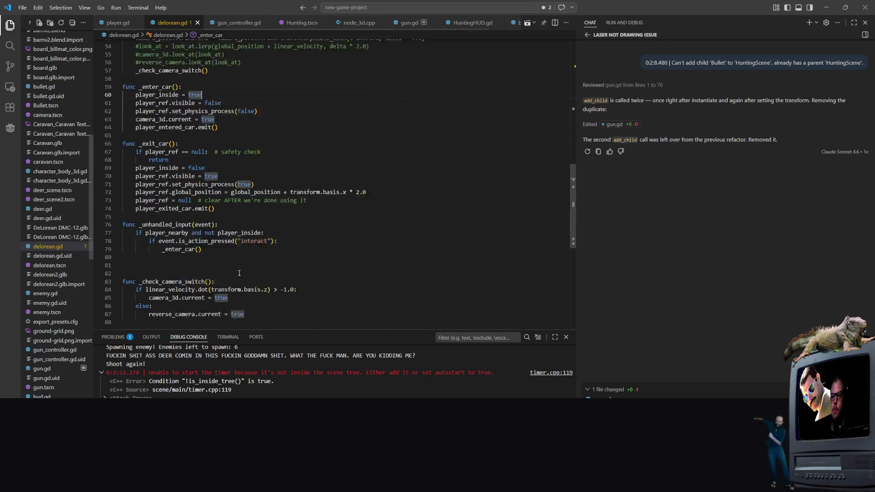
scroll(235, 269, "up", 9)
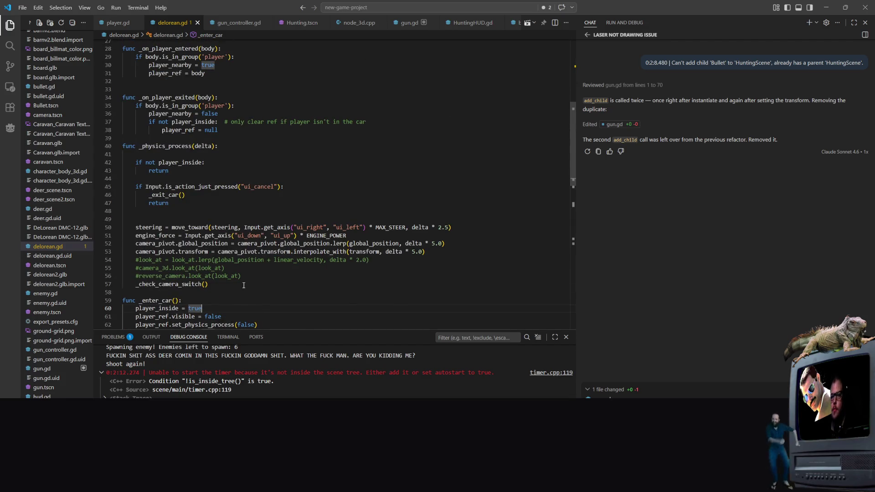
left_click(244, 284)
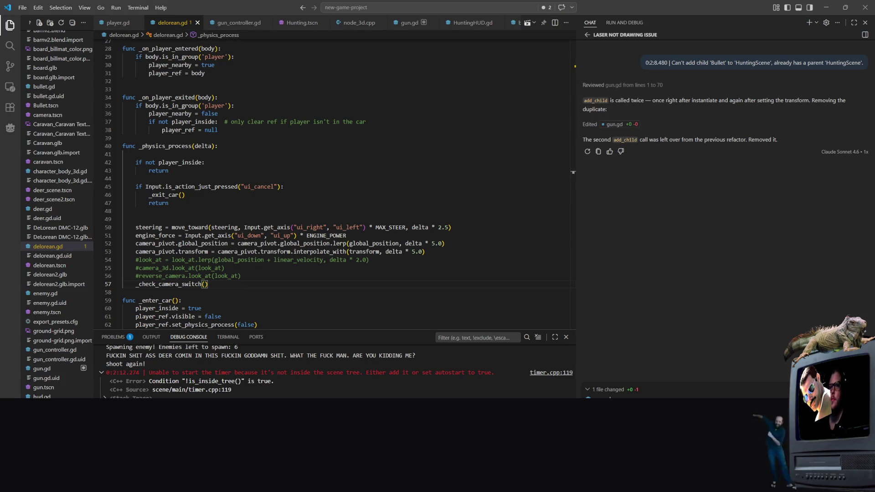
key("alt+Tab")
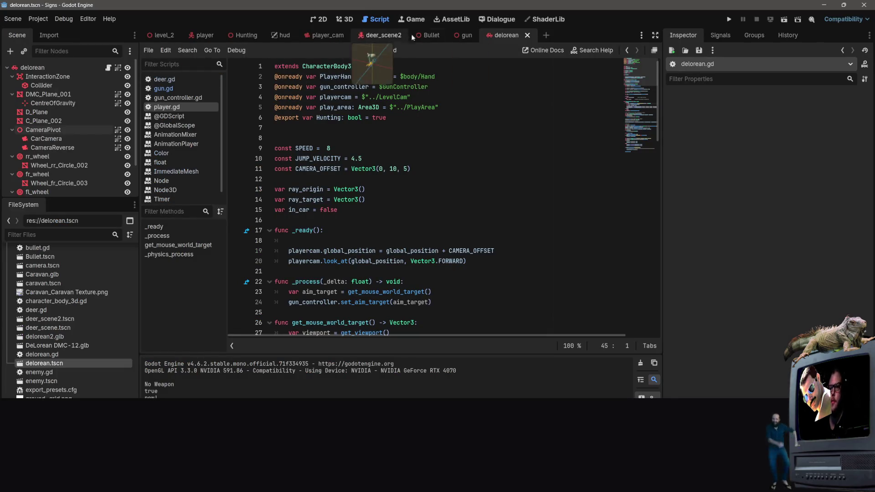
Step: Add a Camera3D child node under CameraPivot in the 3D DeLorean scene
left_click(344, 19)
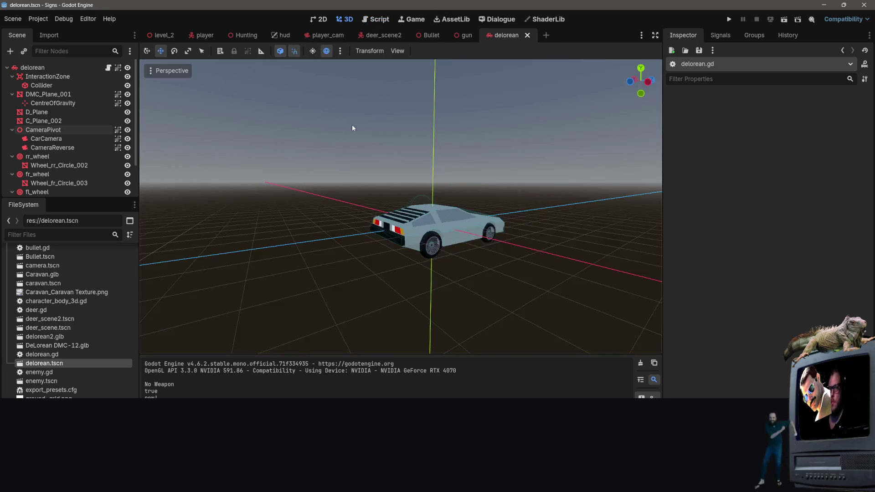
right_click(58, 131)
left_click(133, 144)
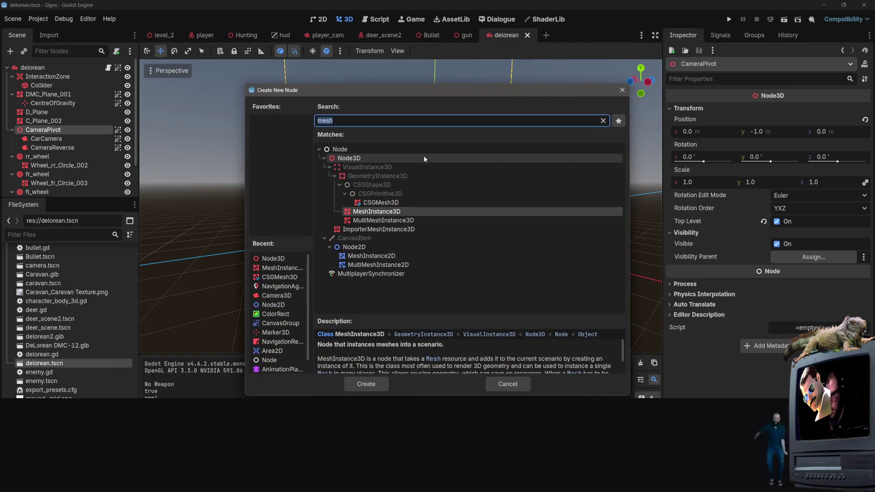
type("camera")
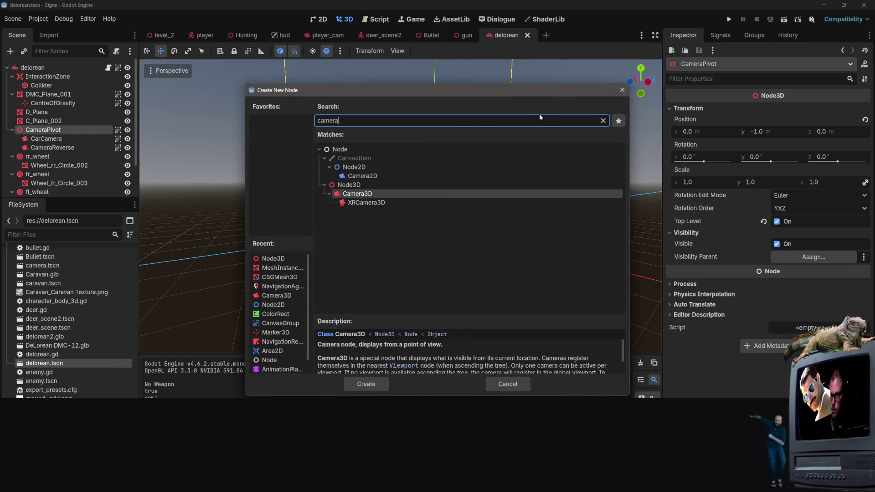
key("Down")
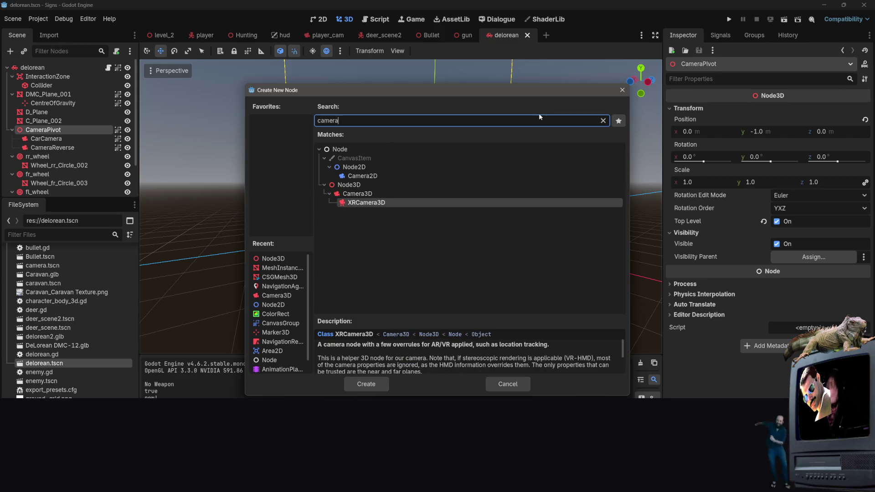
left_click(357, 194)
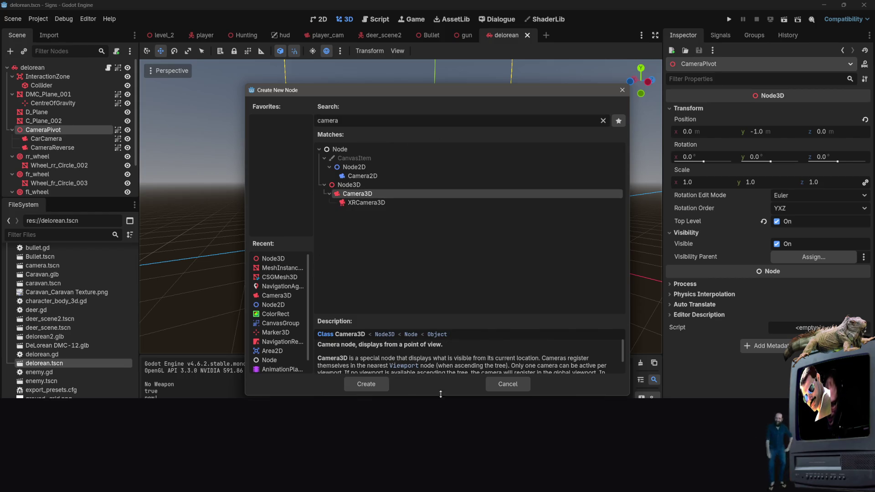
left_click(377, 384)
Step: Move the new camera along Z and up onto the car's roof, then adjust its FOV
left_click_drag(502, 206, 437, 214)
key("ctrl+KP_1")
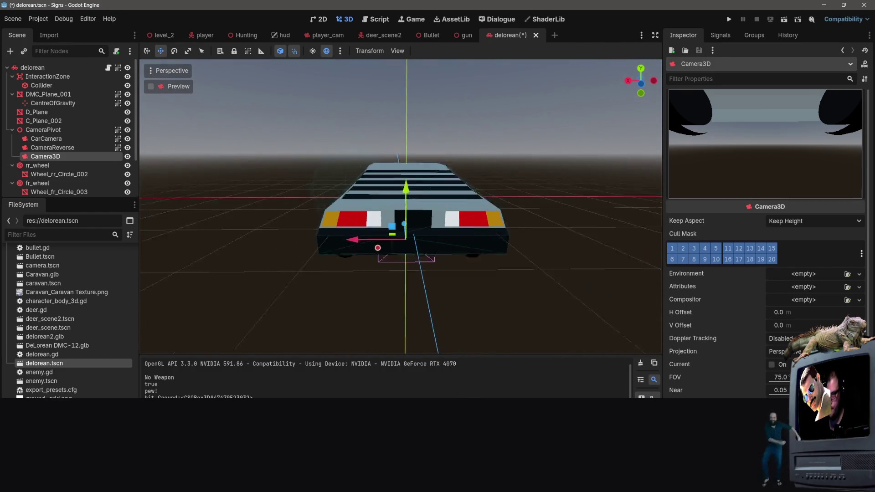
scroll(729, 383, "down", 3)
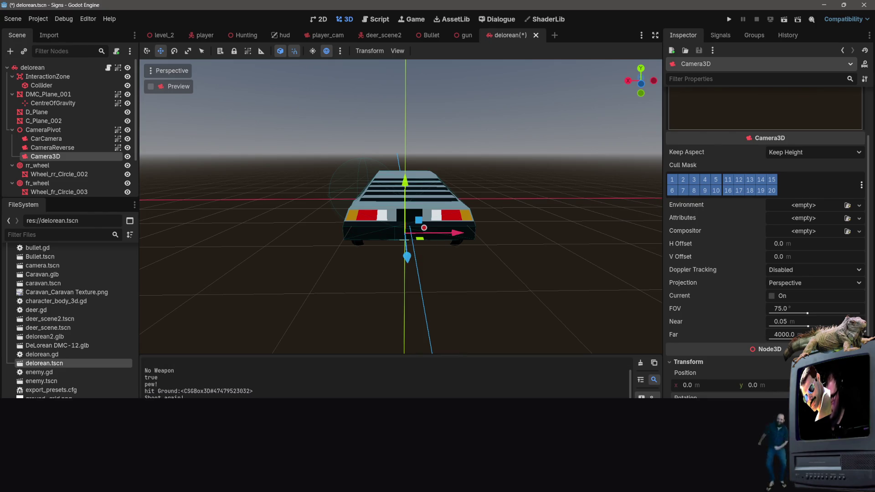
mouse_move(543, 289)
left_mouse_down()
mouse_move(478, 292)
mouse_move(191, 189)
mouse_move(496, 297)
mouse_move(319, 237)
mouse_move(360, 224)
left_mouse_up()
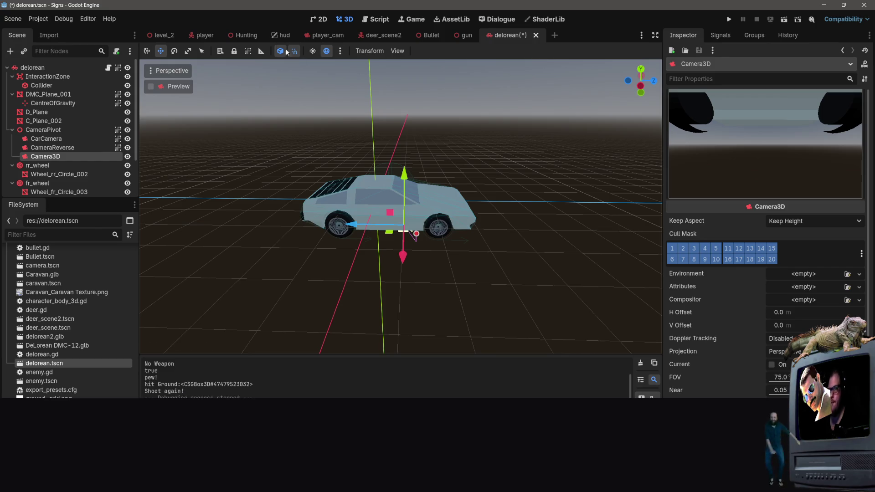
left_click_drag(352, 225, 366, 226)
left_click_drag(421, 181, 420, 132)
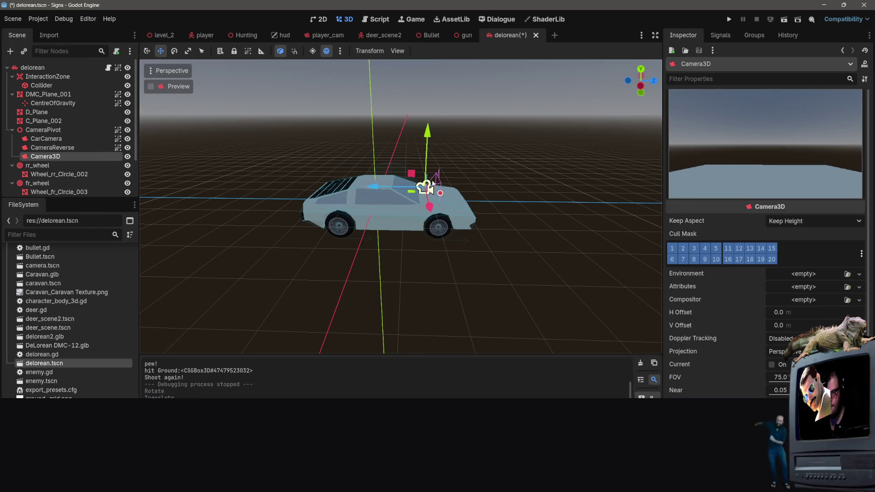
mouse_move(376, 190)
left_mouse_down()
mouse_move(412, 184)
mouse_move(351, 178)
mouse_move(376, 170)
left_mouse_up()
left_click_drag(518, 157, 751, 272)
mouse_move(780, 377)
left_mouse_down()
mouse_move(811, 377)
mouse_move(785, 377)
left_mouse_up()
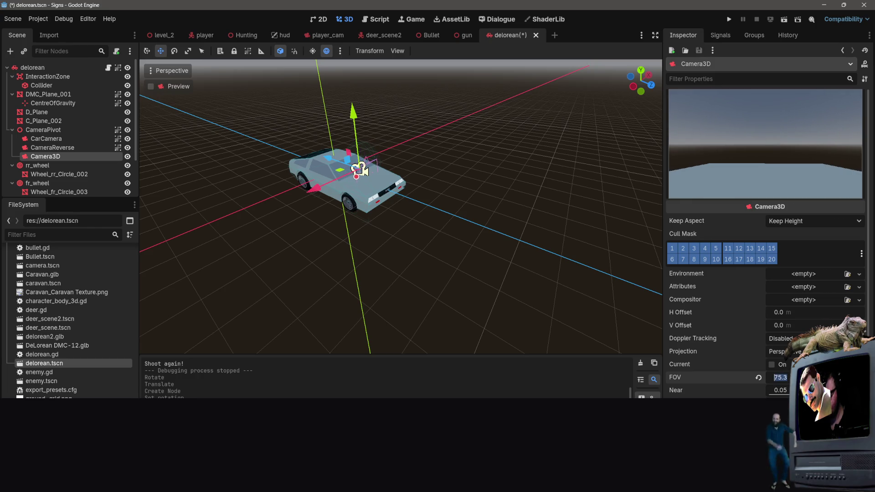
Step: Enter FOV 100 and Near 0.1 (after trying 0.5) in the Inspector, then save delorean
type("100")
key("Return")
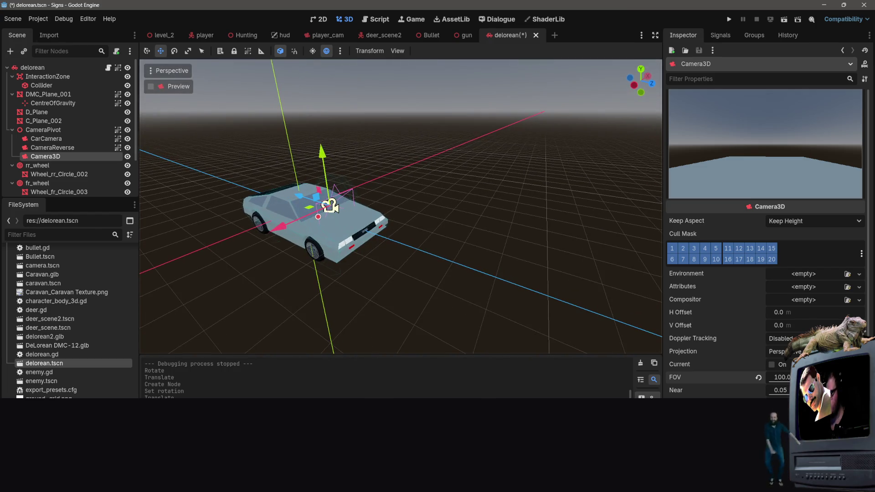
left_click_drag(780, 390, 788, 390)
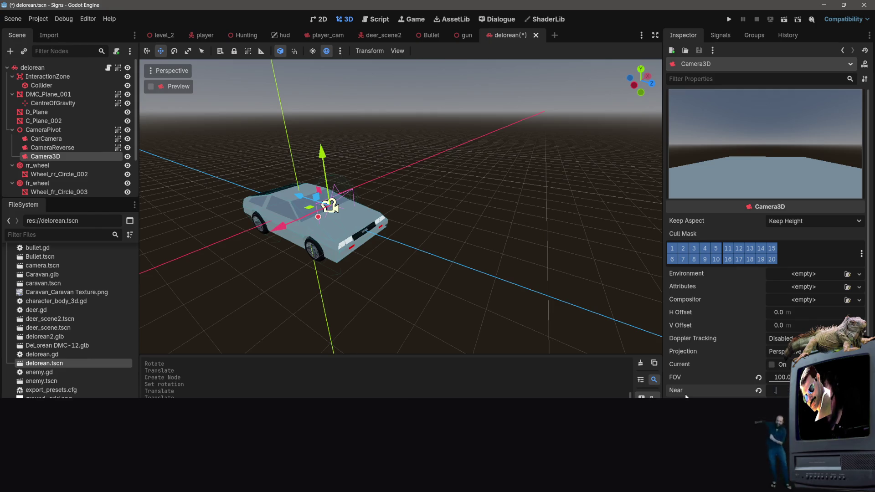
type("0.5")
key("Return")
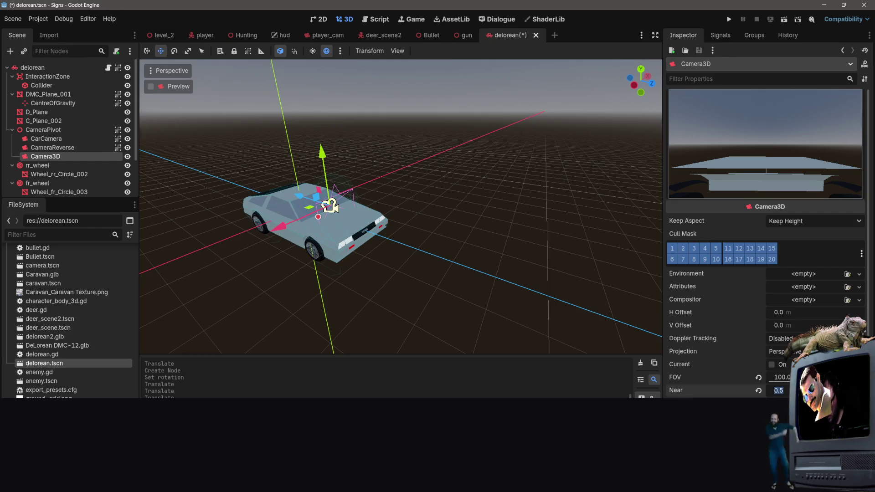
type("0.1")
key("Return")
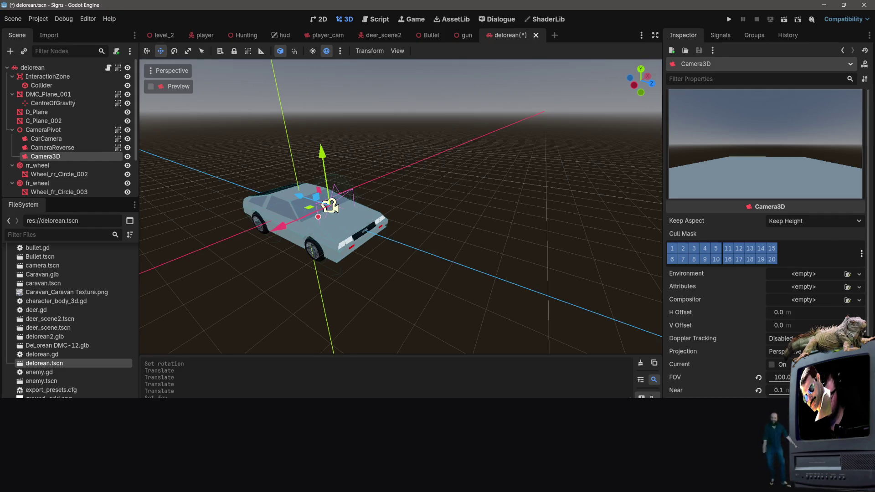
key("ctrl+s")
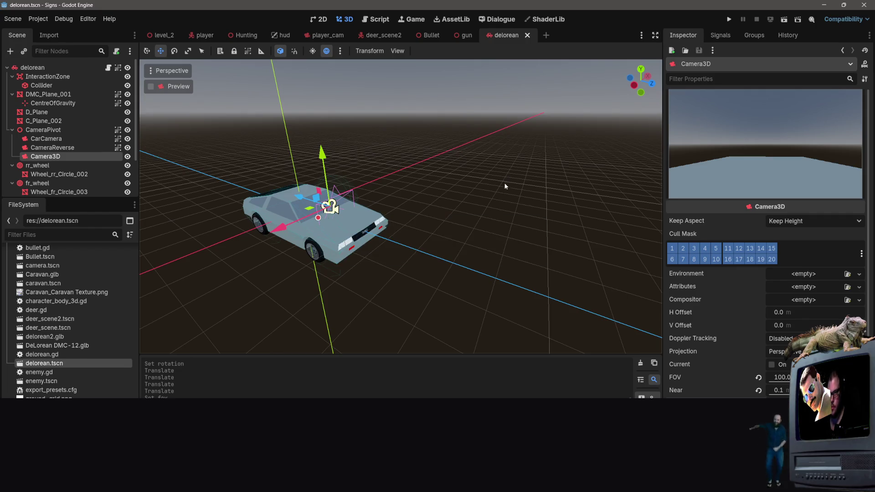
Step: Rename the new Camera3D node to FirstPerson
scroll(505, 184, "up", 5)
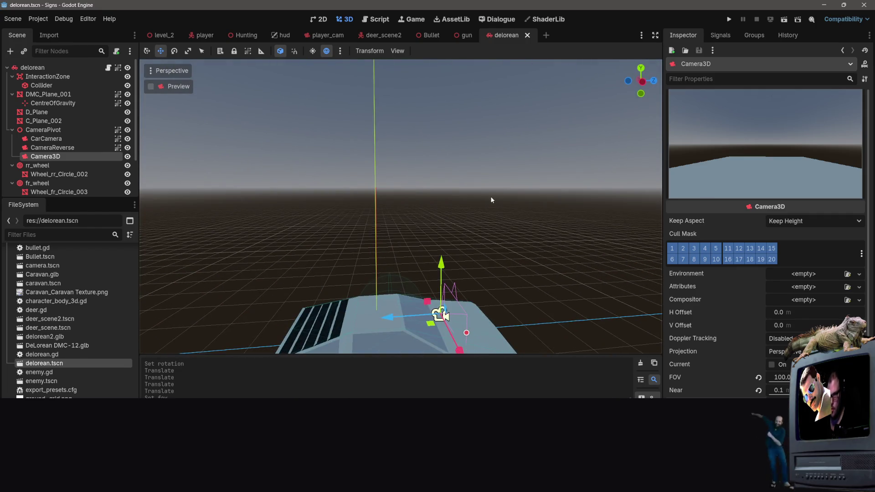
key("F2")
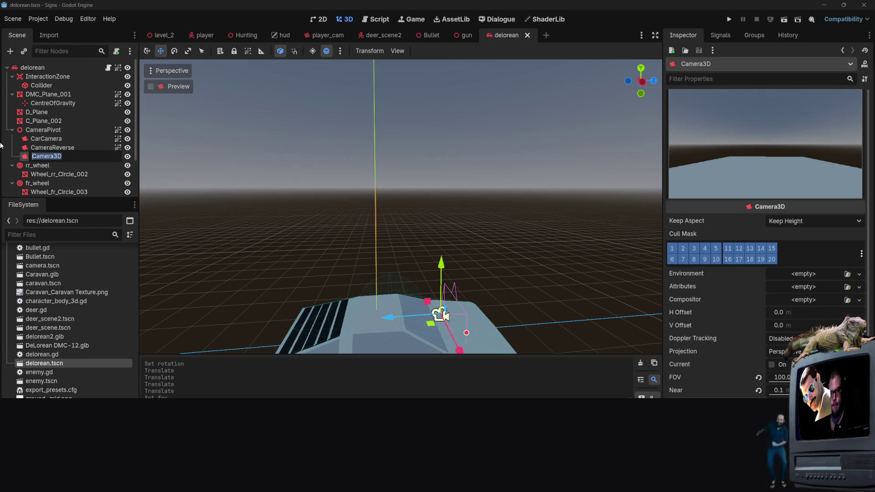
type("FirstPerson")
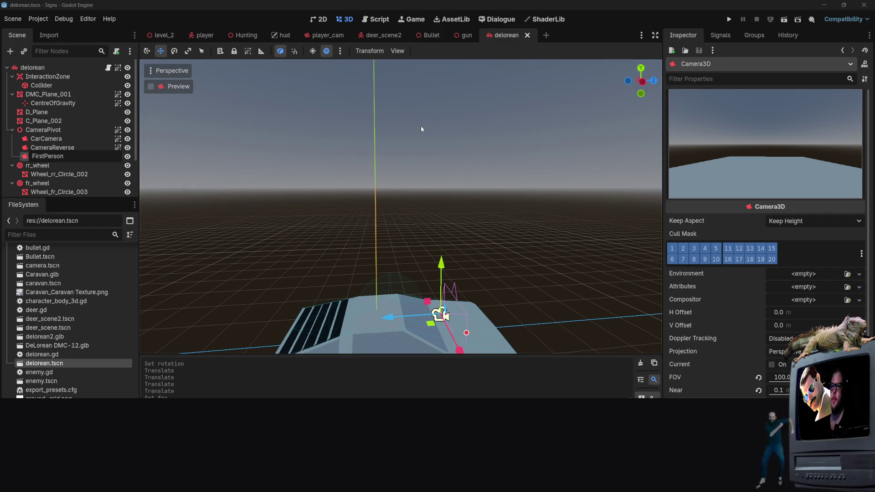
key("Return")
Step: Group FirstPerson as one selectable unit, save the scene, and open delorean.gd
right_click(116, 156)
key("F2")
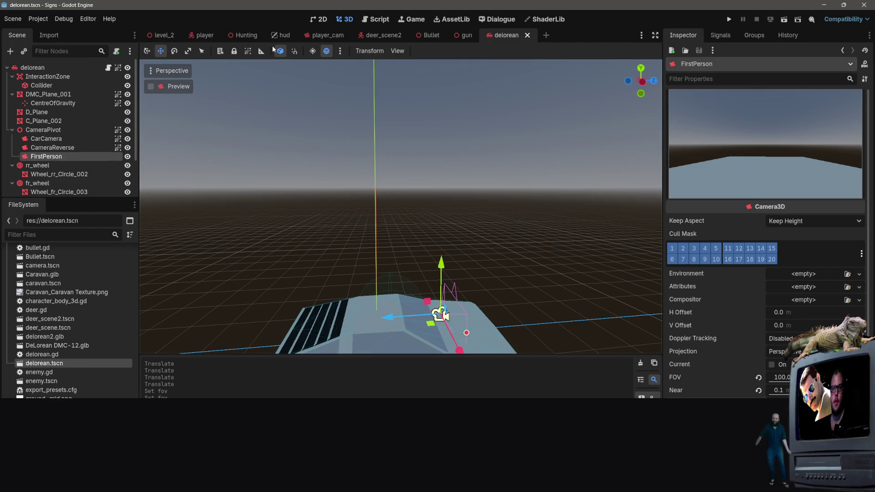
left_click(247, 50)
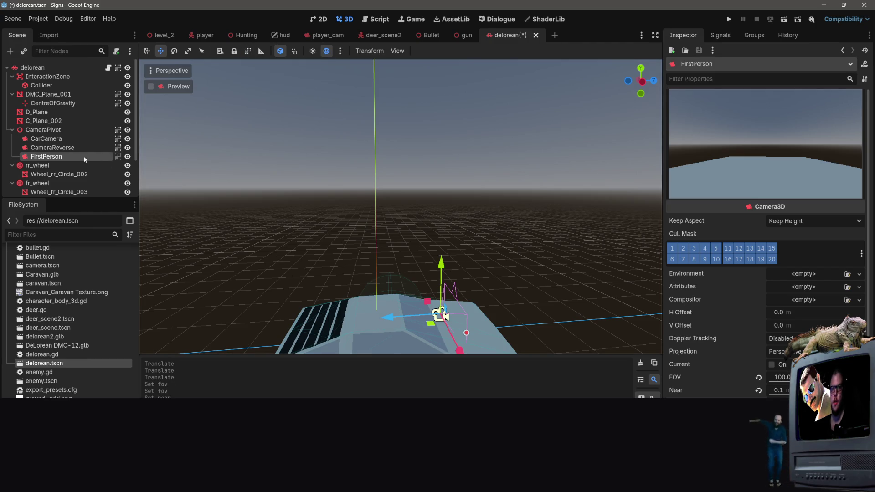
left_click(351, 177)
key("ctrl+s")
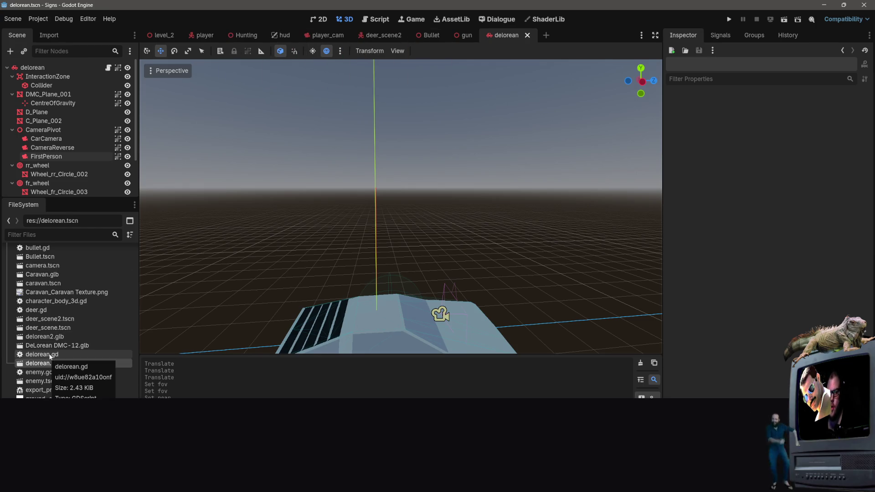
double_click(51, 355)
Step: Start a bare 'if' on line 59 below _check_camera_switch() in delorean.gd, then switch to player.gd
scroll(169, 132, "down", 10)
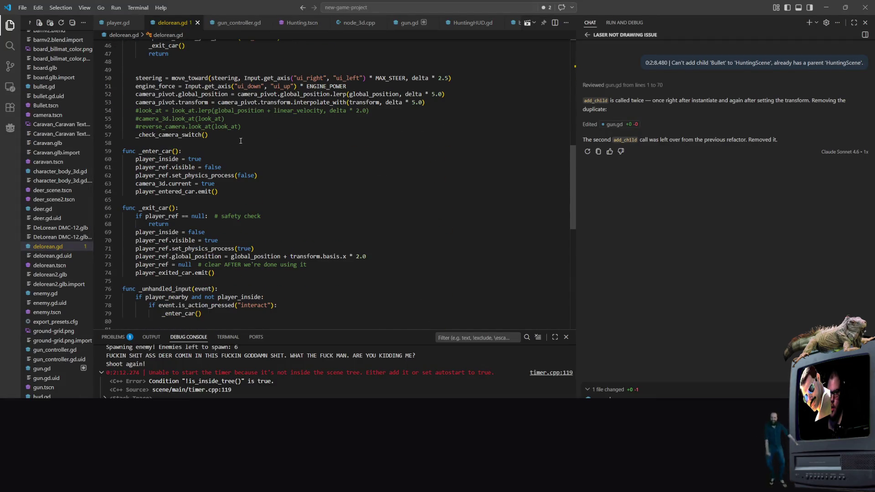
scroll(218, 138, "up", 4)
left_click(237, 245)
key("Return")
key("Return")
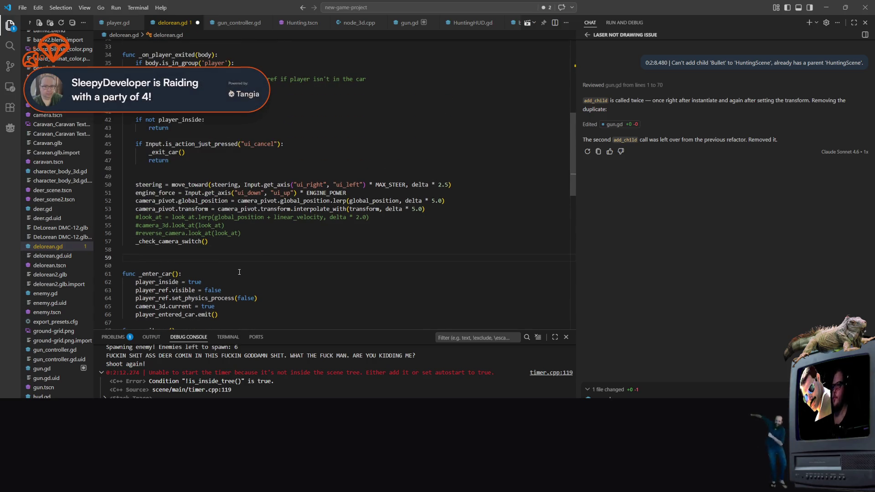
type("if in")
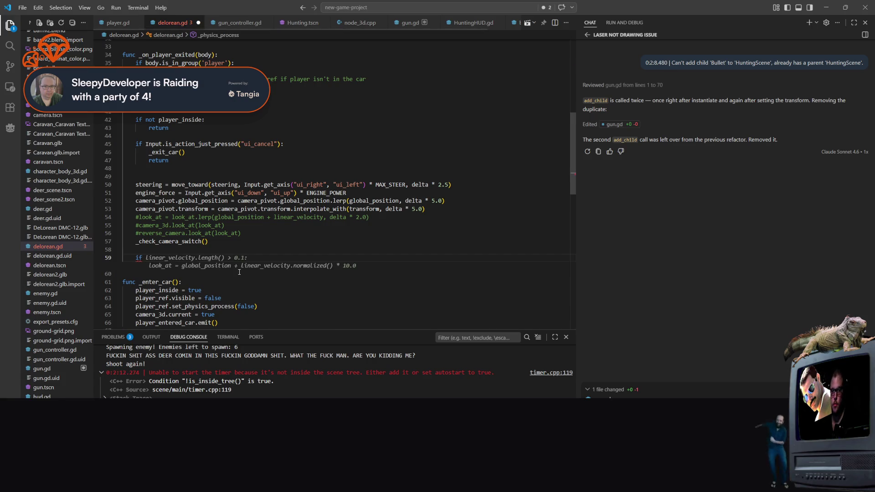
key("BackSpace")
key("BackSpace")
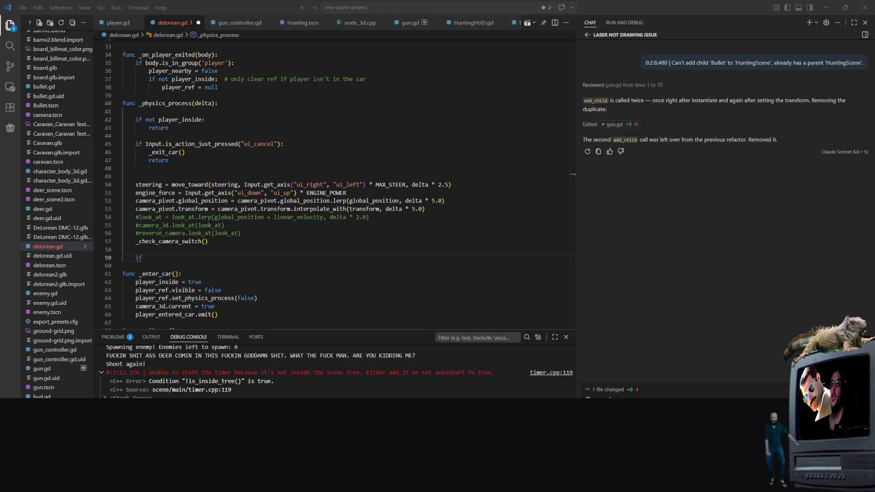
left_click(224, 145)
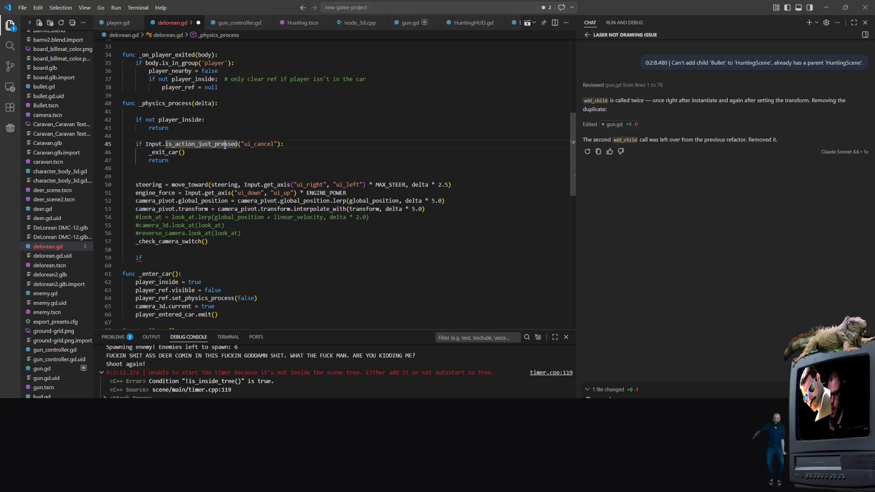
left_click(171, 258)
scroll(171, 228, "down", 5)
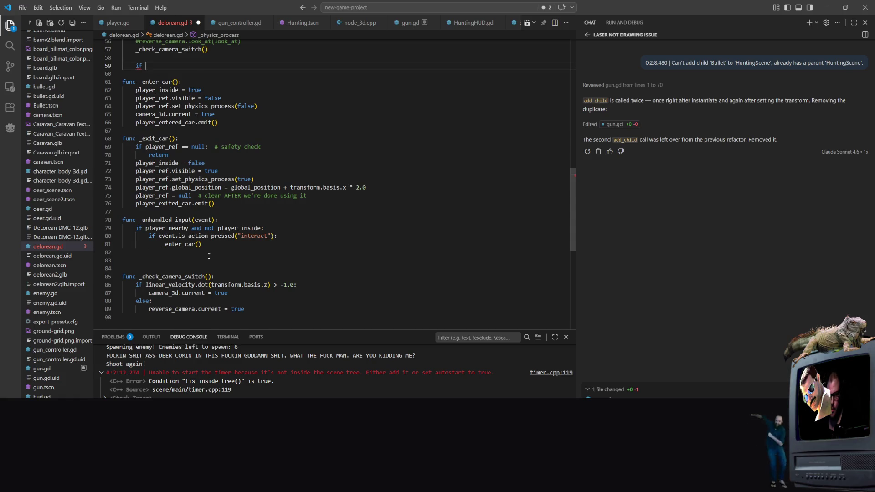
scroll(171, 228, "up", 3)
left_click(118, 23)
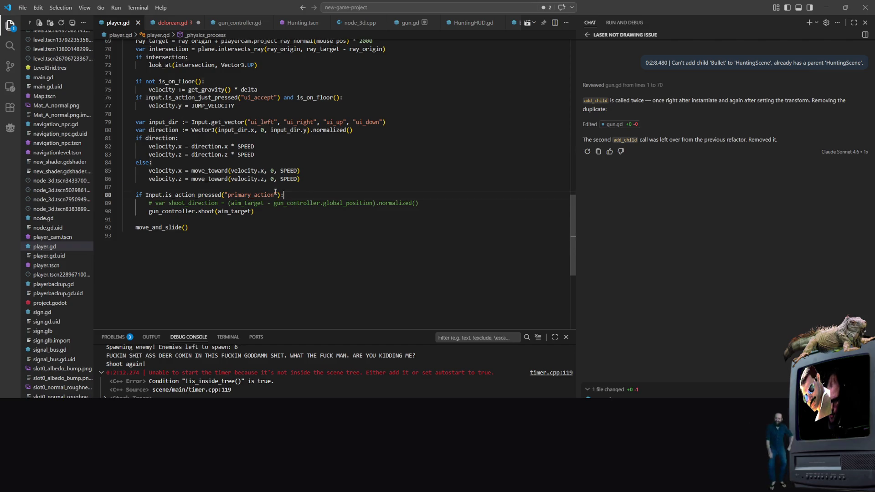
Step: Select player.gd's line 88 primary_action input check, then return to delorean.gd
left_click_drag(300, 198, 135, 195)
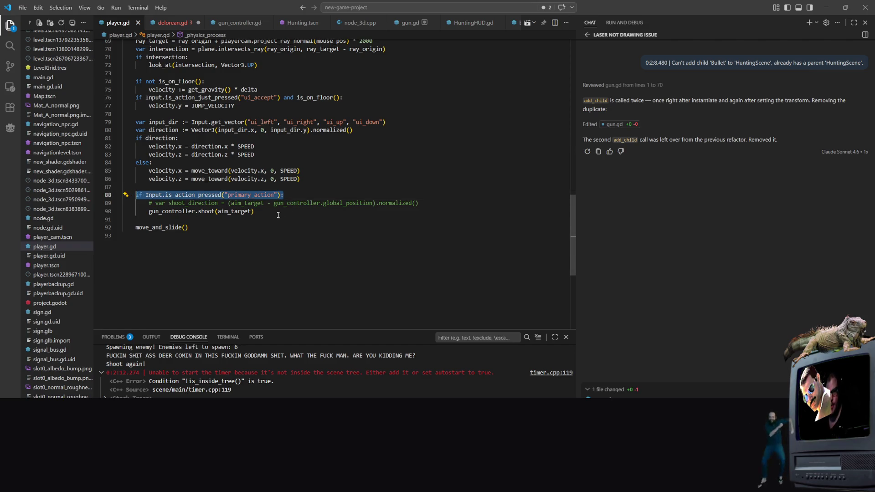
left_click(292, 202)
key("Down")
key("Down")
mouse_move(283, 194)
left_mouse_down()
mouse_move(191, 179)
mouse_move(149, 178)
mouse_move(283, 196)
mouse_move(176, 187)
mouse_move(135, 194)
left_mouse_up()
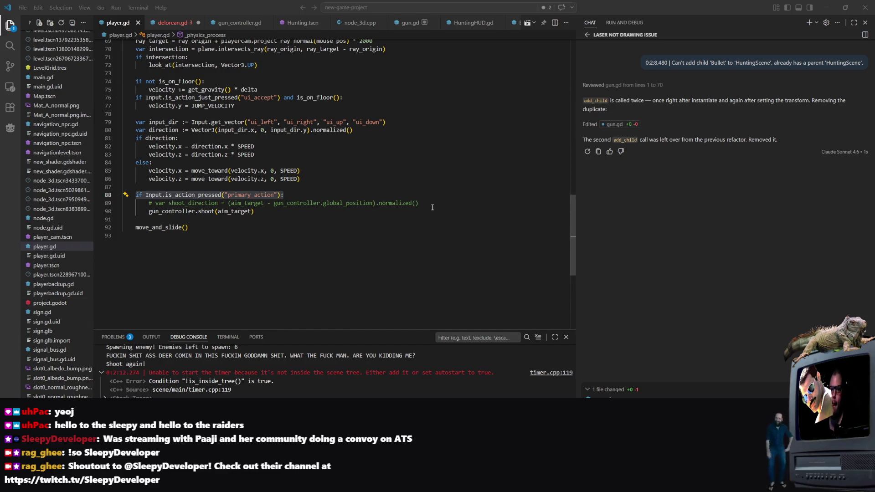
left_click(172, 22)
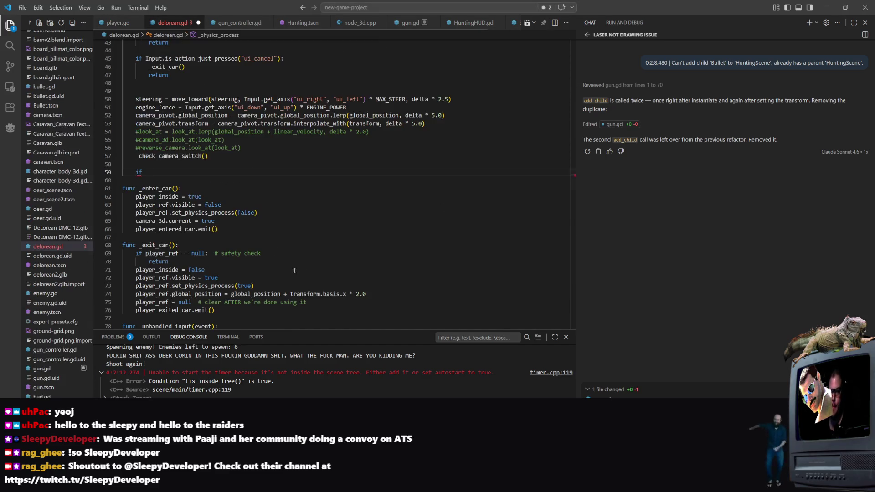
Step: Replace the bare 'if' on line 59 with if Input.is_action_pressed("primary_action"):
double_click(187, 176)
key("Tab")
scroll(274, 163, "down", 5)
scroll(273, 163, "up", 5)
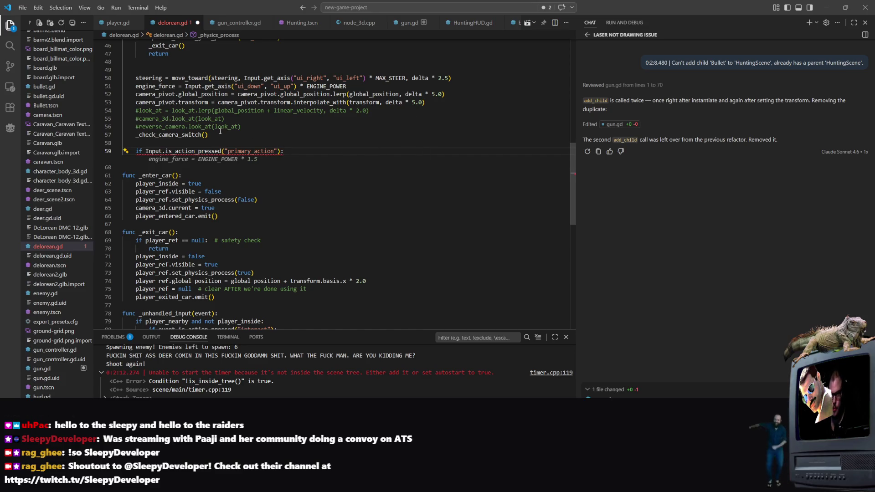
scroll(267, 169, "up", 15)
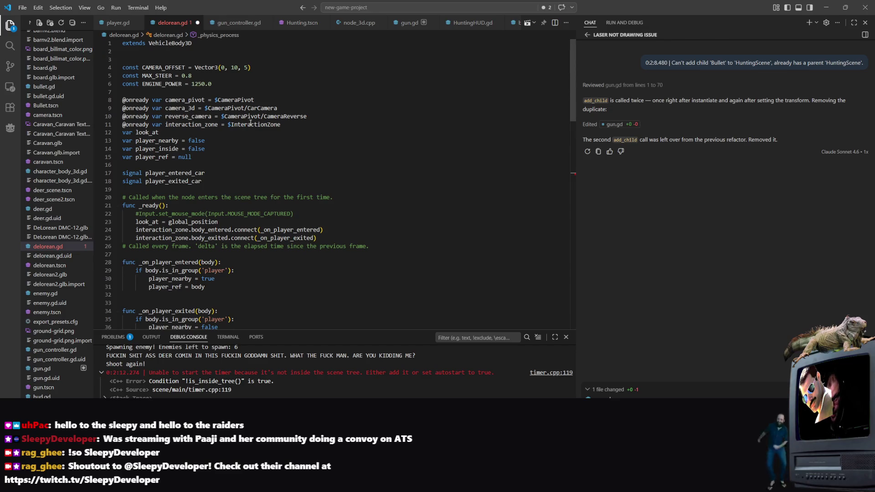
scroll(250, 124, "down", 9)
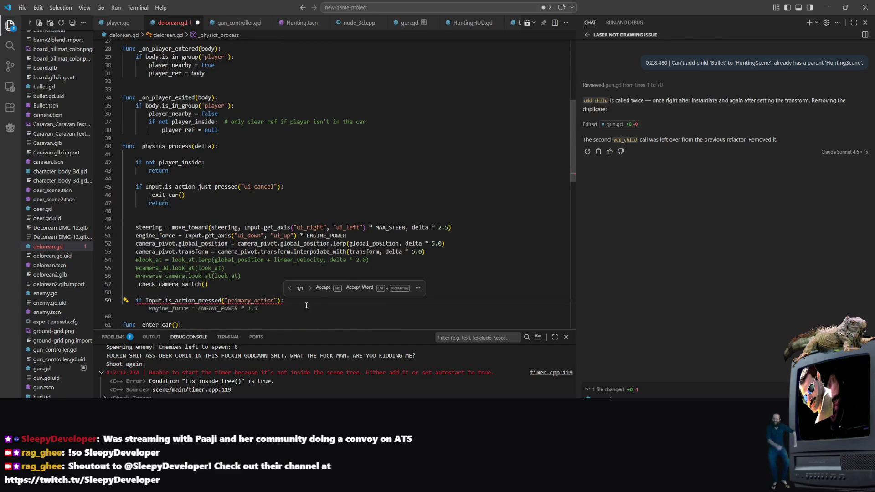
left_click(214, 275)
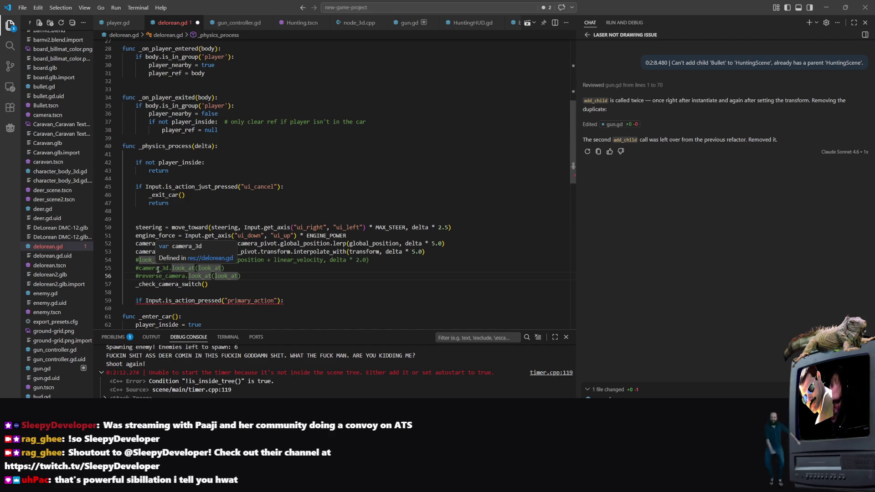
Step: Reject the suggested engine_force line and select the primary_action name before switching to Godot
right_click(126, 114)
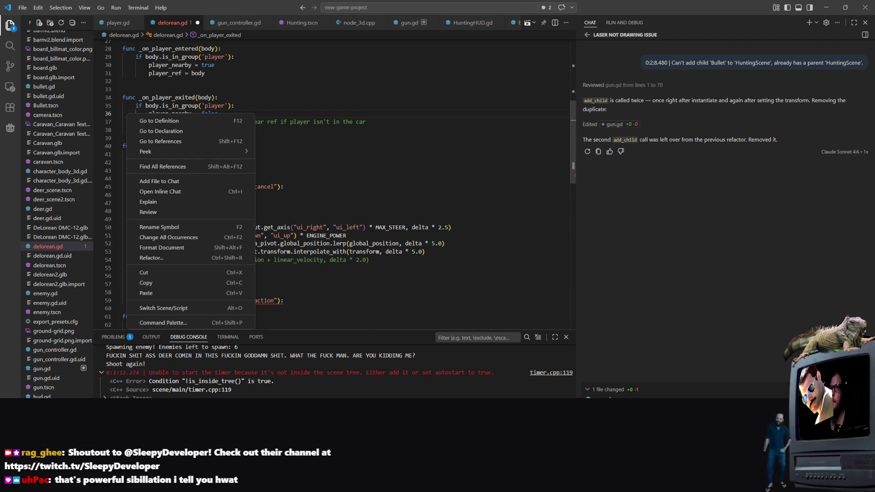
key("Escape")
left_click(304, 302)
key("Return")
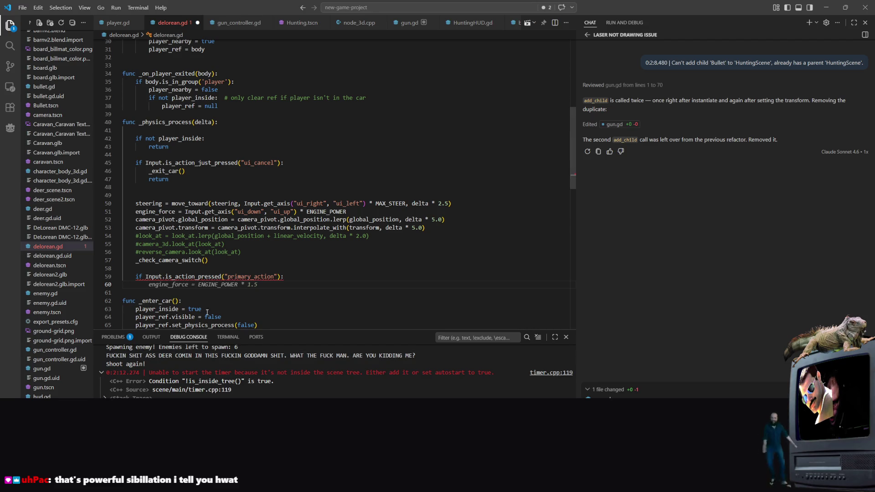
key("Up")
key("Up")
key("Up")
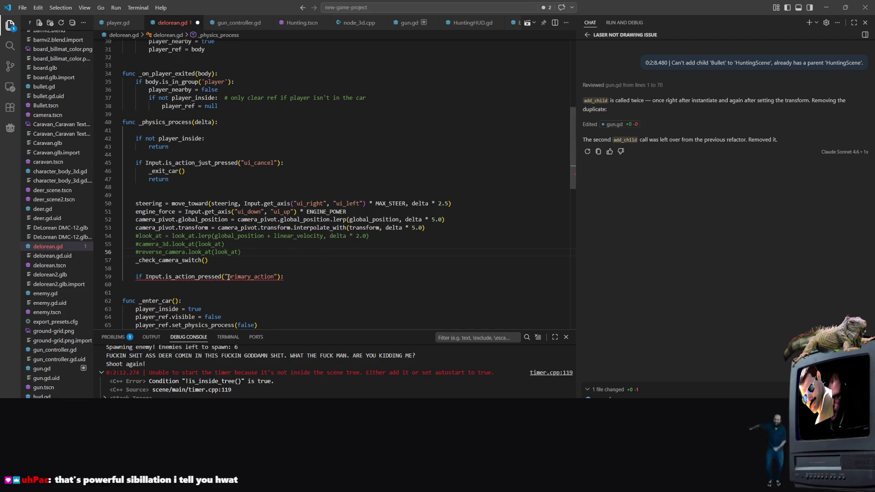
double_click(228, 277)
key("alt+Tab")
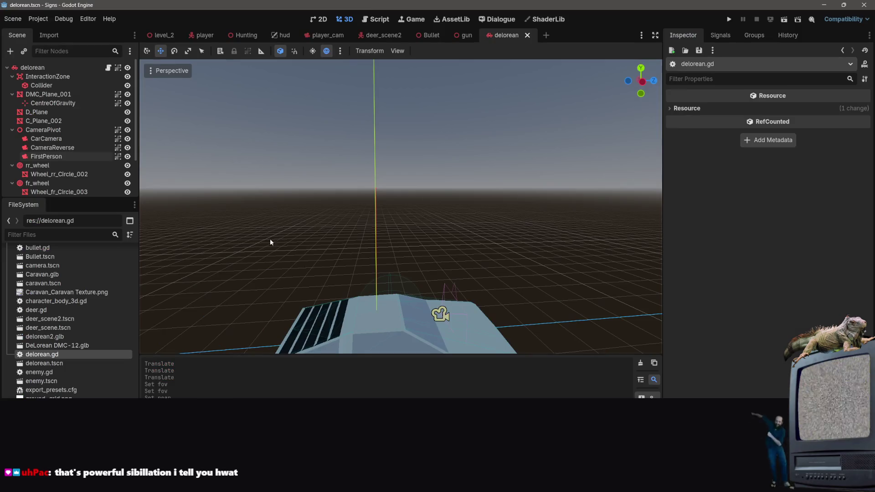
Step: Add a new view_change action in Project Settings' Input Map
left_click(38, 19)
left_click(45, 32)
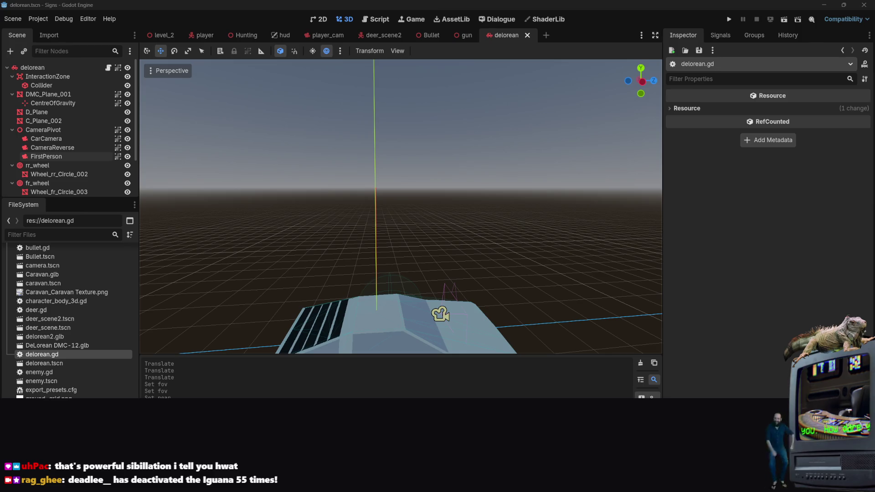
left_click(268, 115)
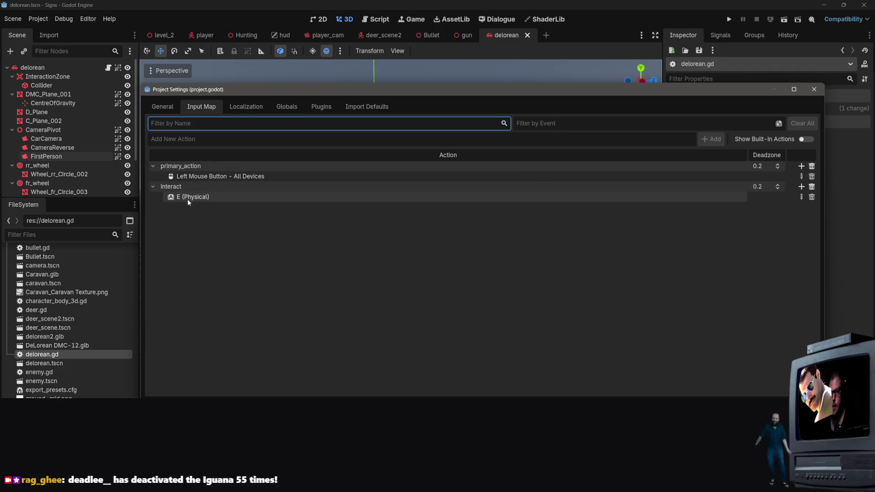
left_click(199, 120)
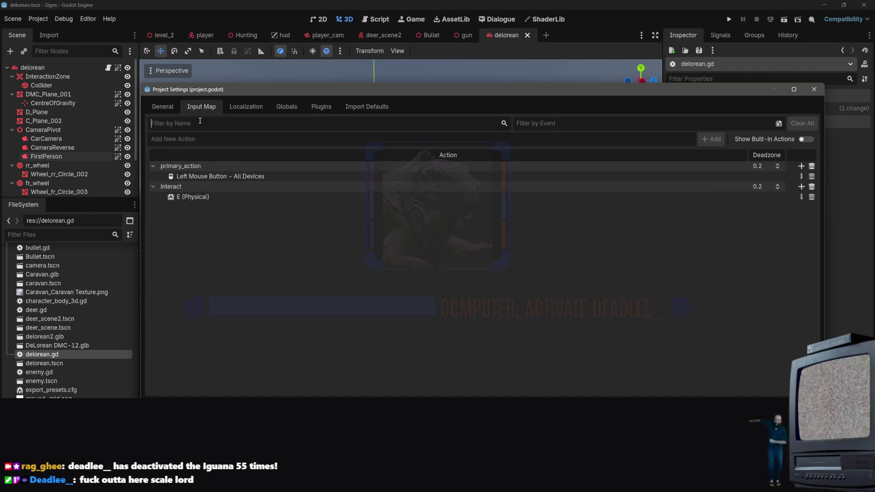
type("view")
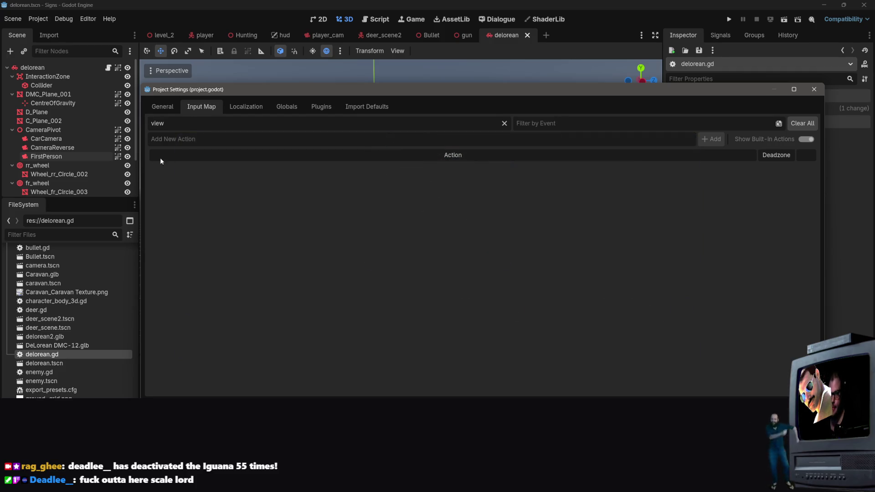
key("ctrl+a")
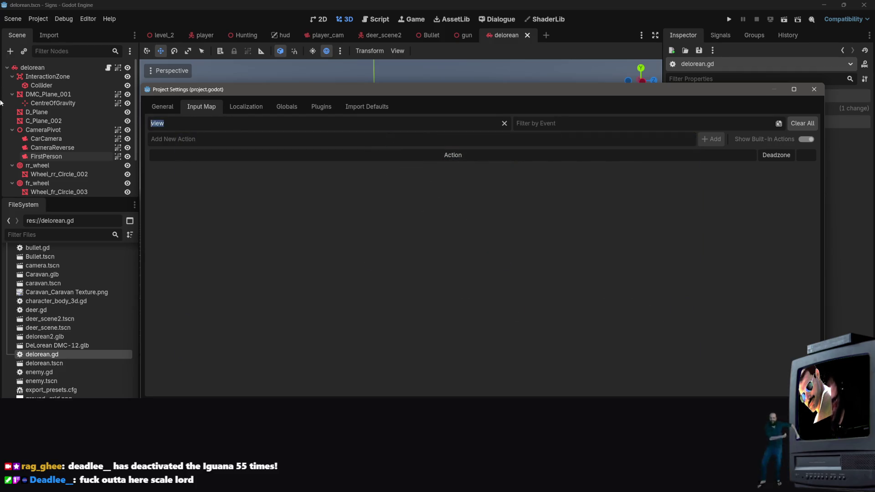
key("BackSpace")
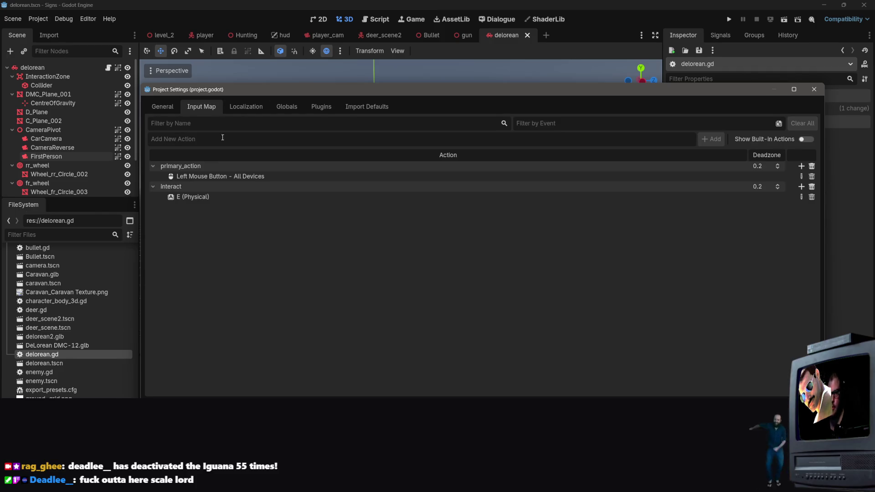
type("view_chan")
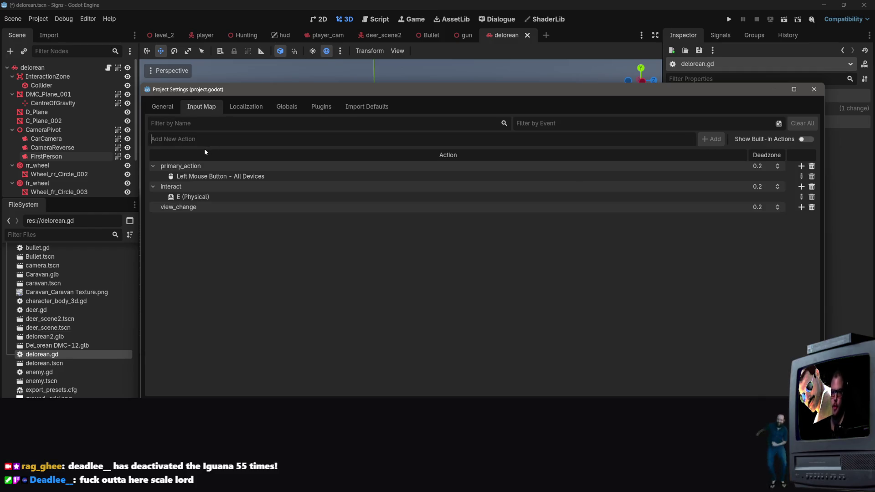
Step: Bind the physical V key to view_change and close Project Settings
left_click(801, 206)
left_click(339, 222)
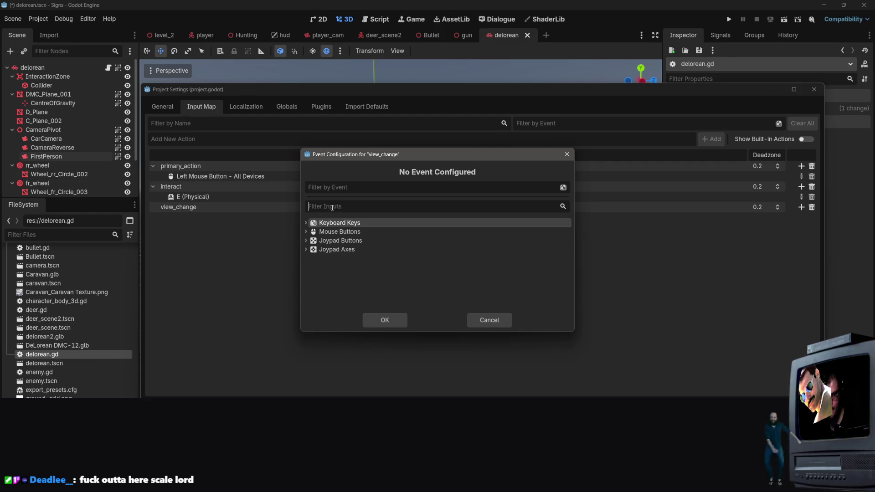
double_click(334, 223)
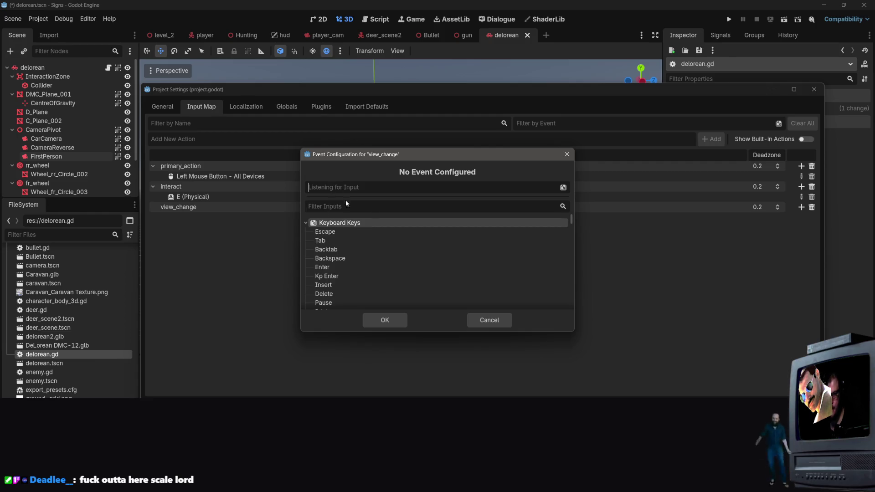
key("v")
left_click(390, 320)
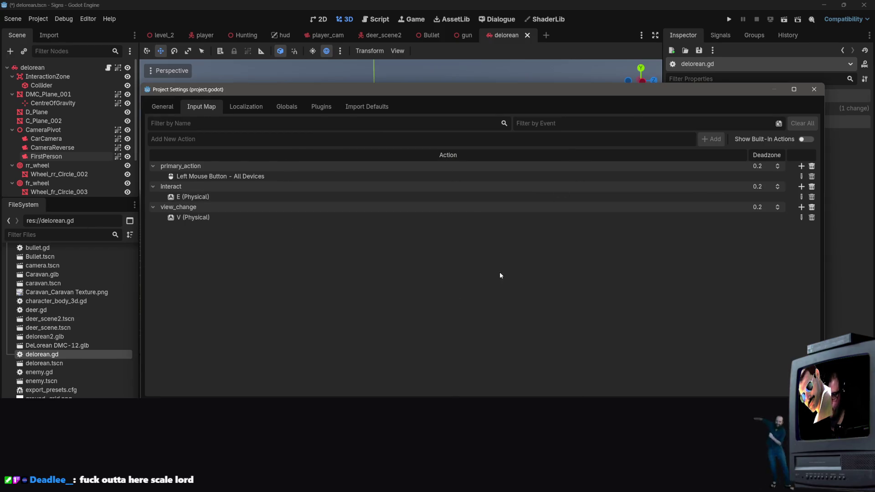
key("Escape")
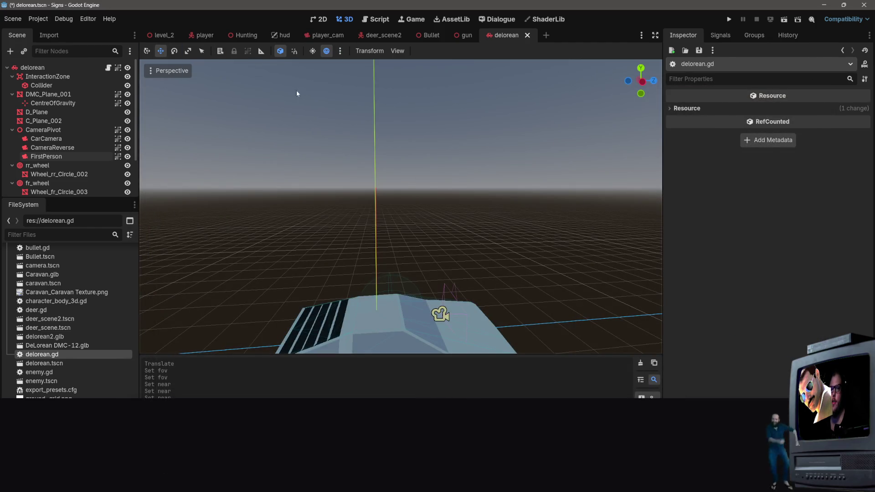
Step: Save the delorean scene and change line 59's action check from primary_action to view_change
key("ctrl+s")
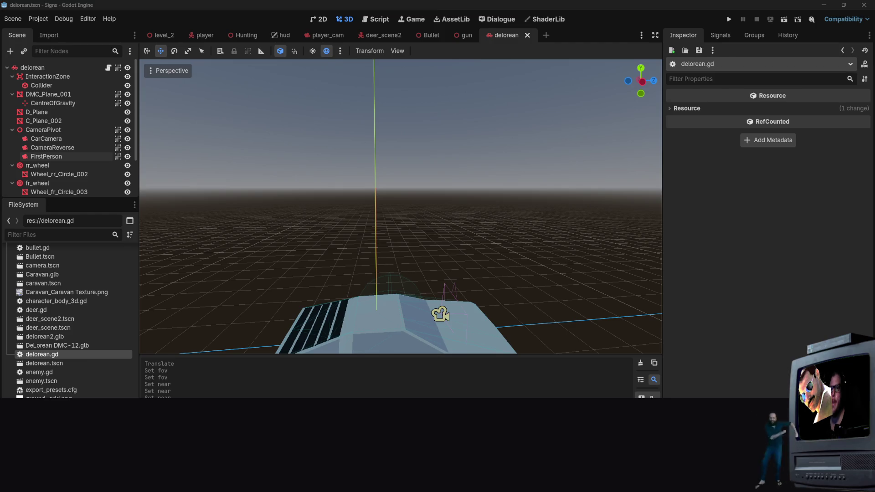
key("alt+Tab")
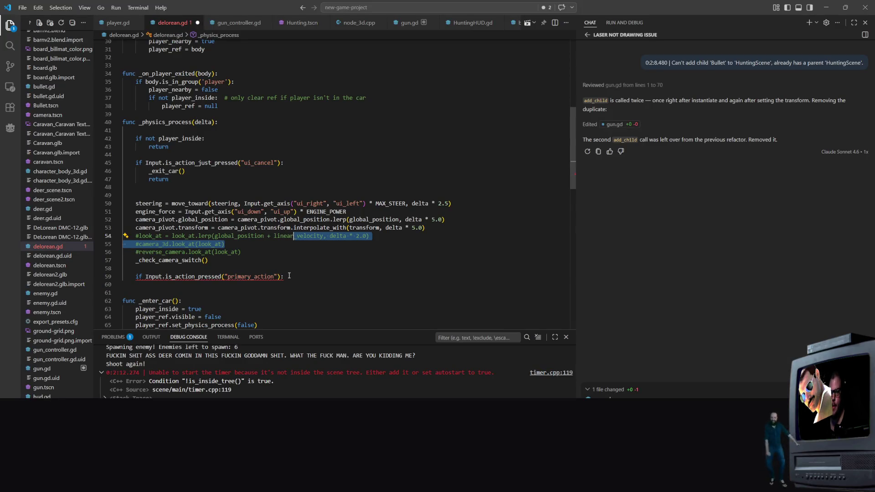
left_click_drag(275, 277, 227, 278)
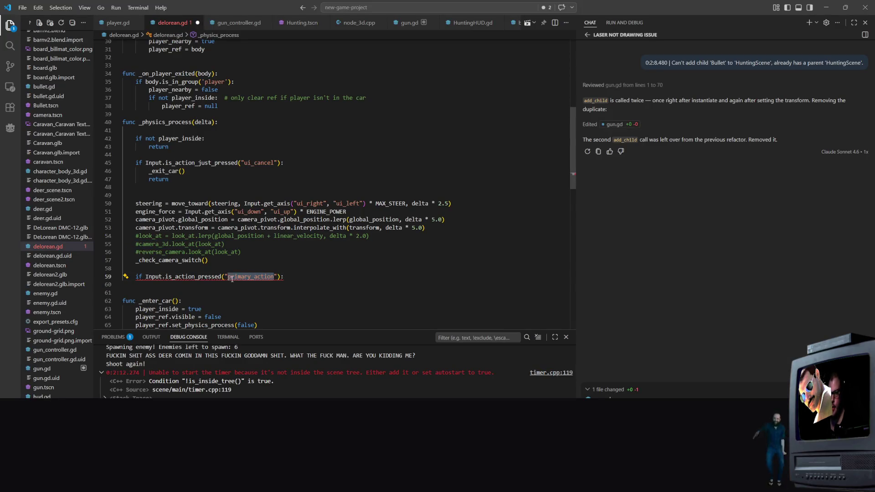
type("view_chance")
key("BackSpace")
key("BackSpace")
type("ge")
mouse_move(288, 278)
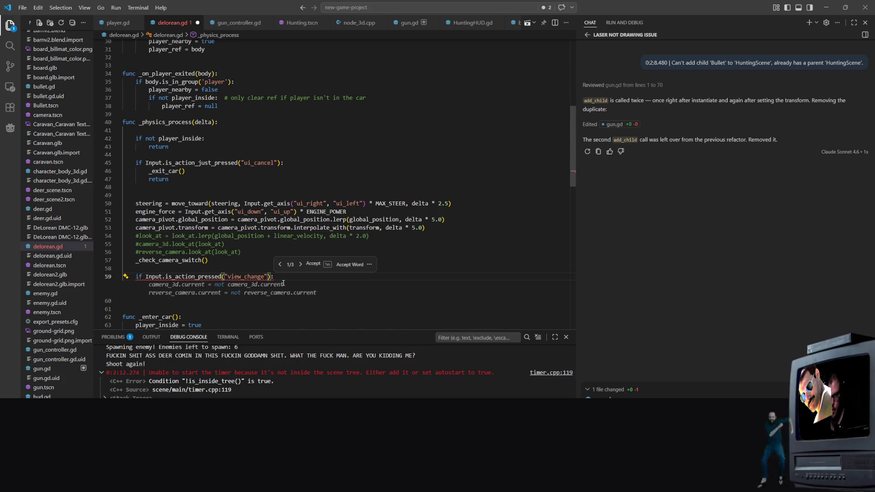
key("Escape")
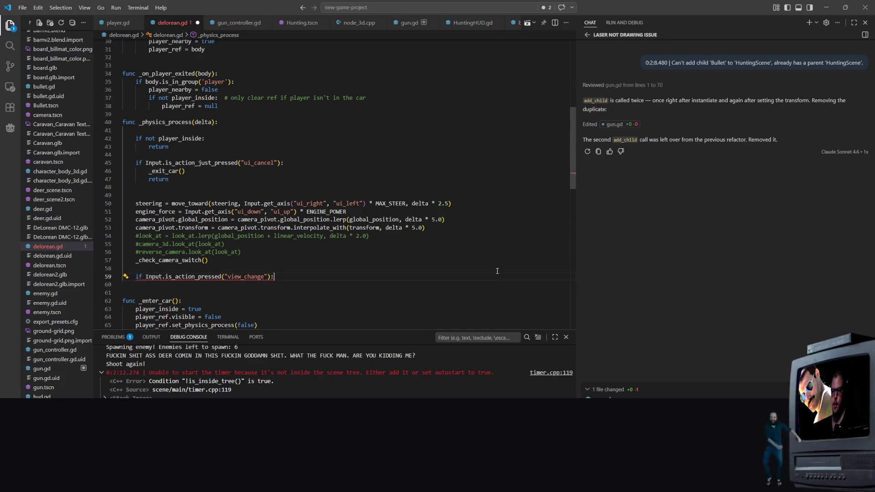
Step: Under the view_change check, toggle camera_3d and reverse_camera and set first_person_camera.current = false
key("Return")
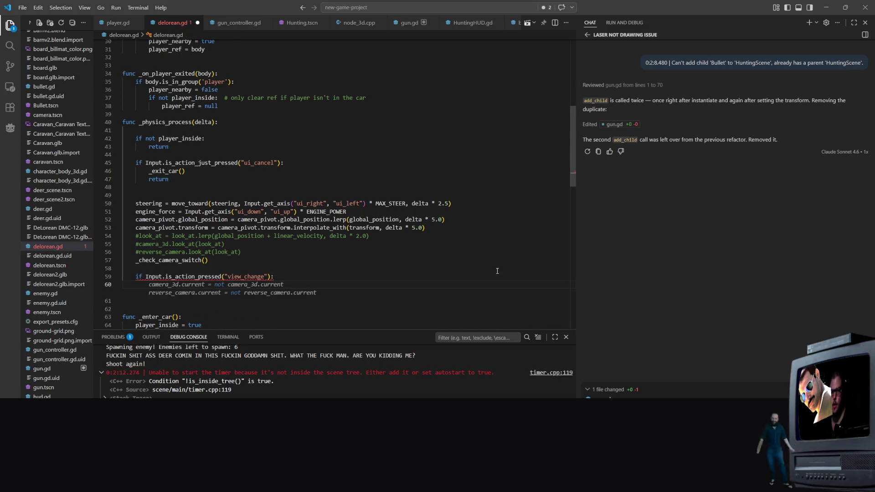
key("Tab")
key("Return")
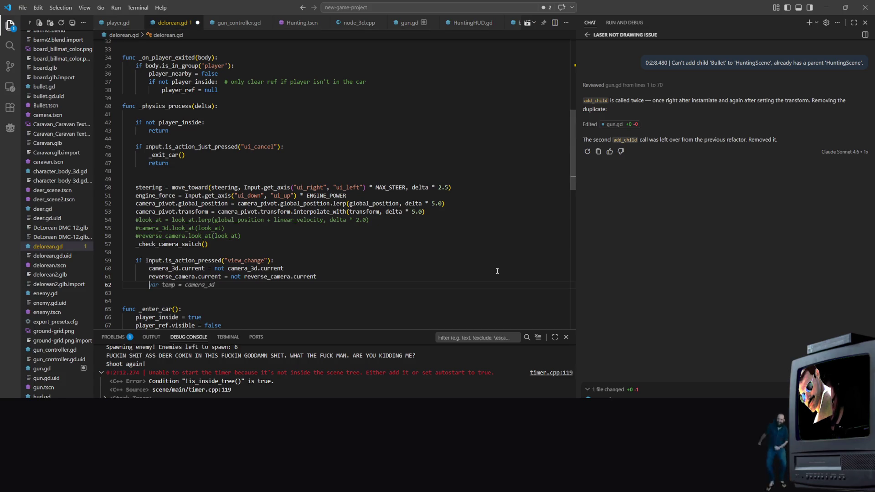
key("Escape")
type("first")
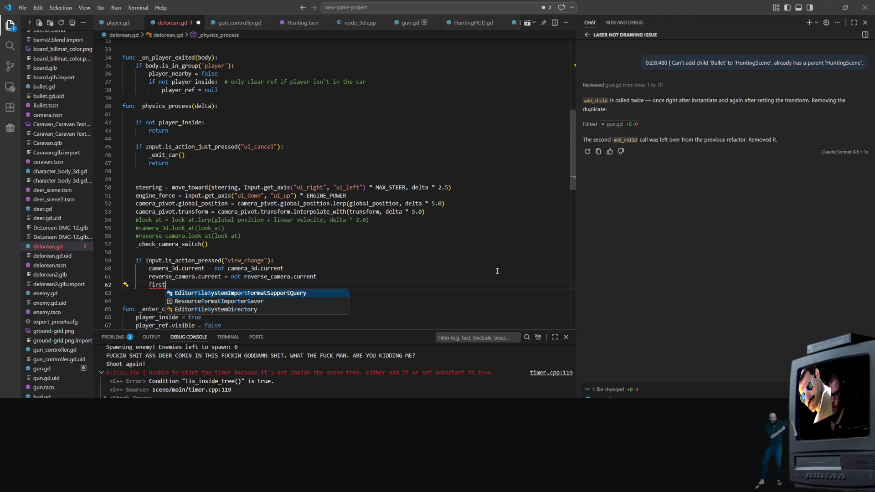
type("_per")
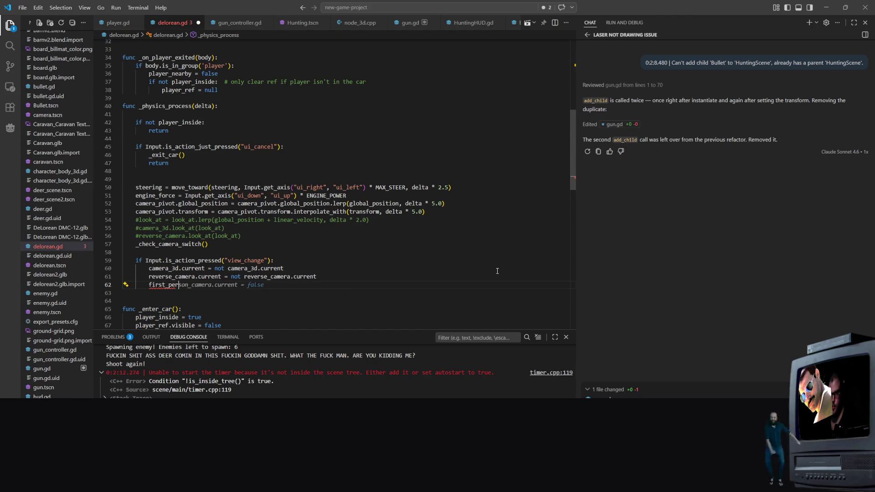
key("Tab")
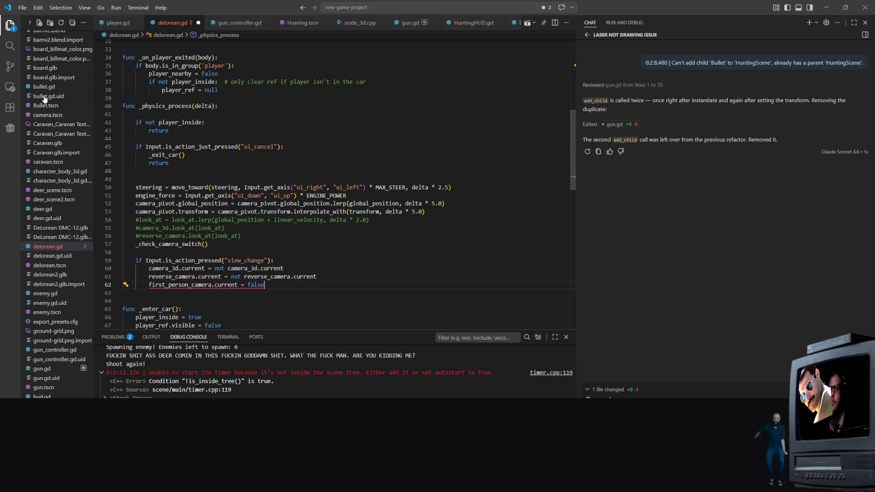
scroll(264, 66, "up", 1)
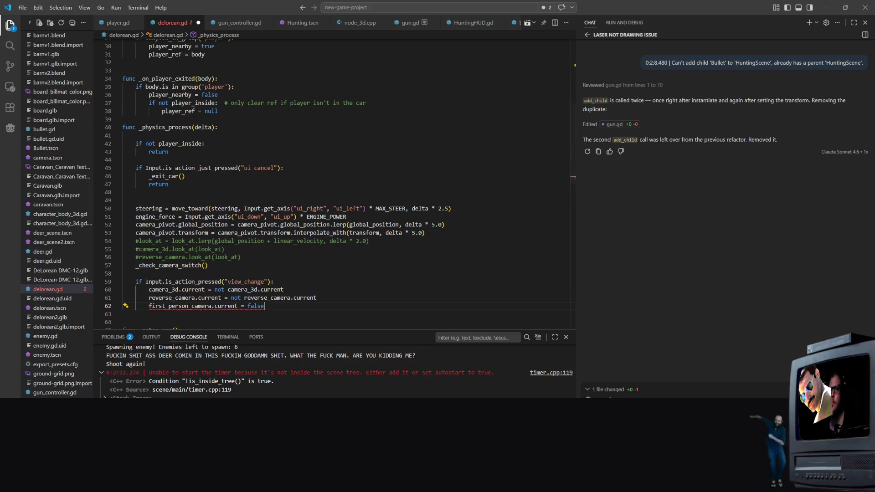
key("alt+Tab")
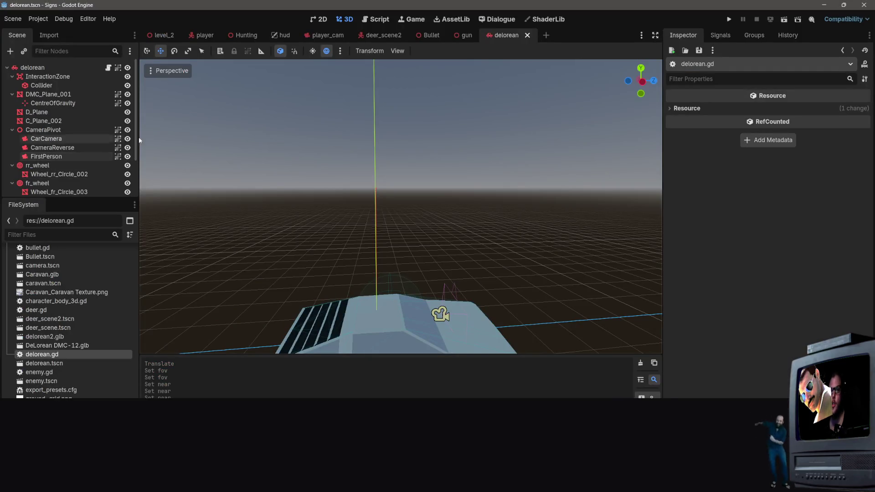
Step: Select first_person_camera on line 62 and check the camera node names in Godot
left_click(825, 8)
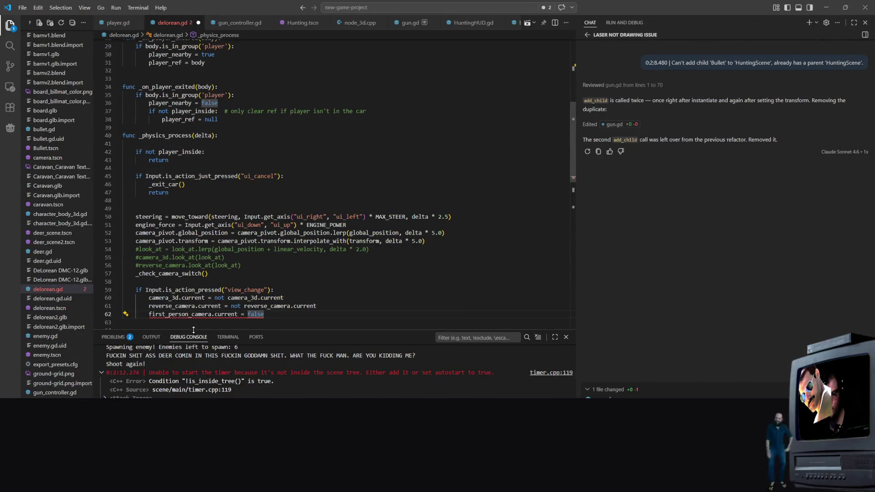
left_click(151, 314)
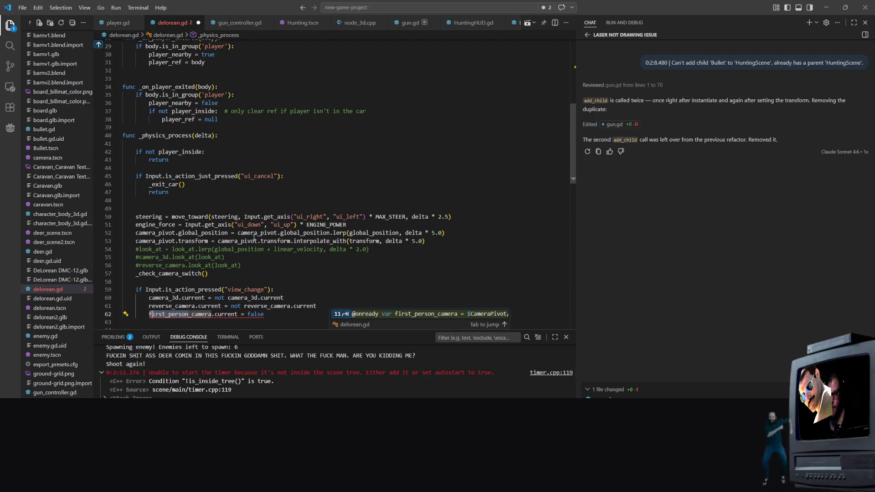
left_click_drag(185, 311, 191, 316)
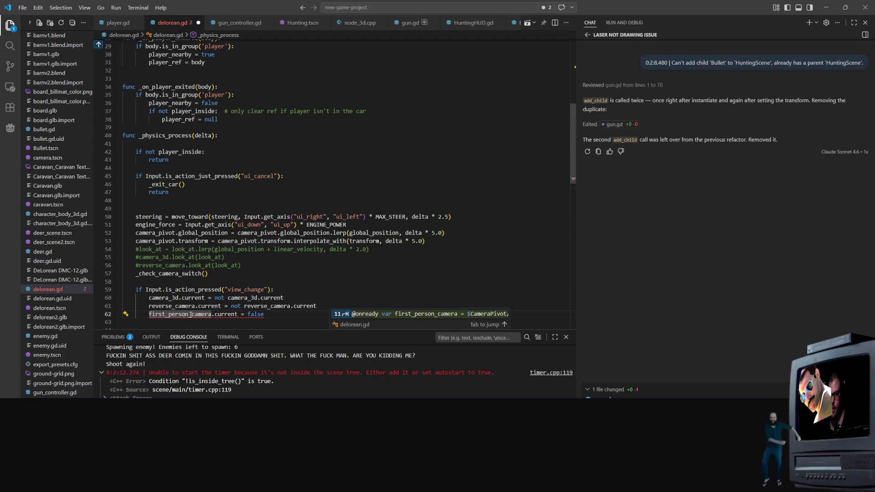
key("alt+Tab")
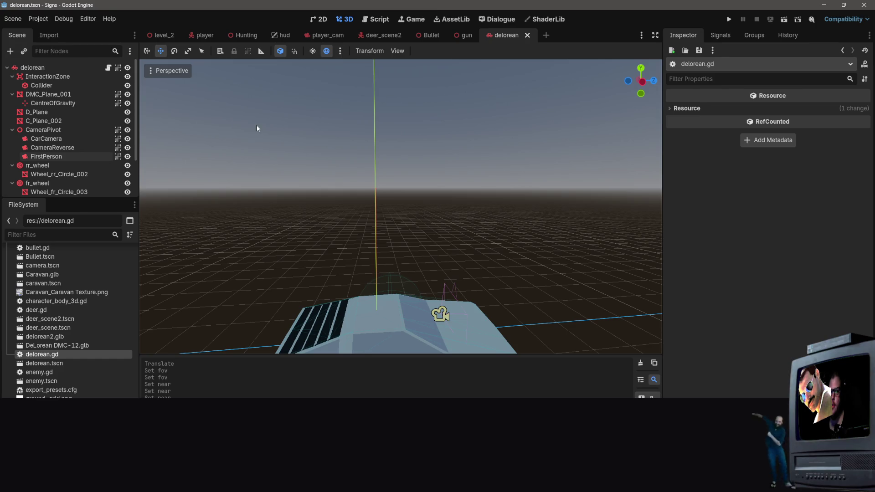
left_click(825, 6)
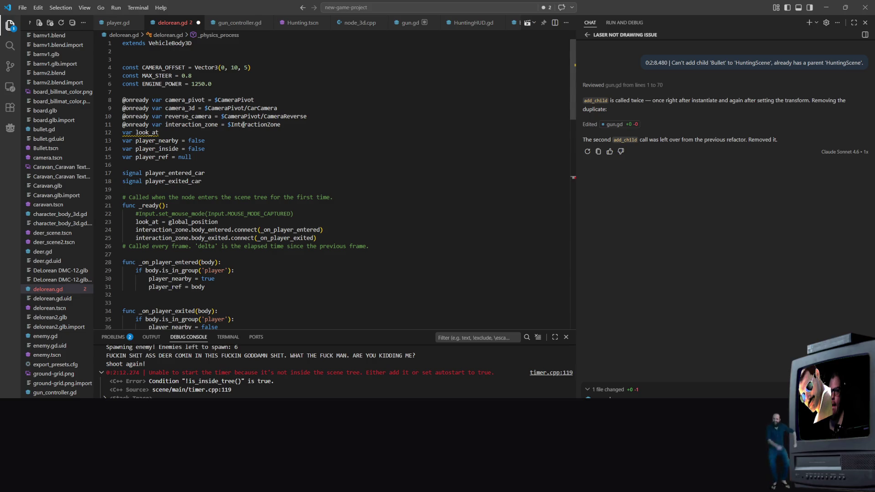
scroll(243, 124, "down", 10)
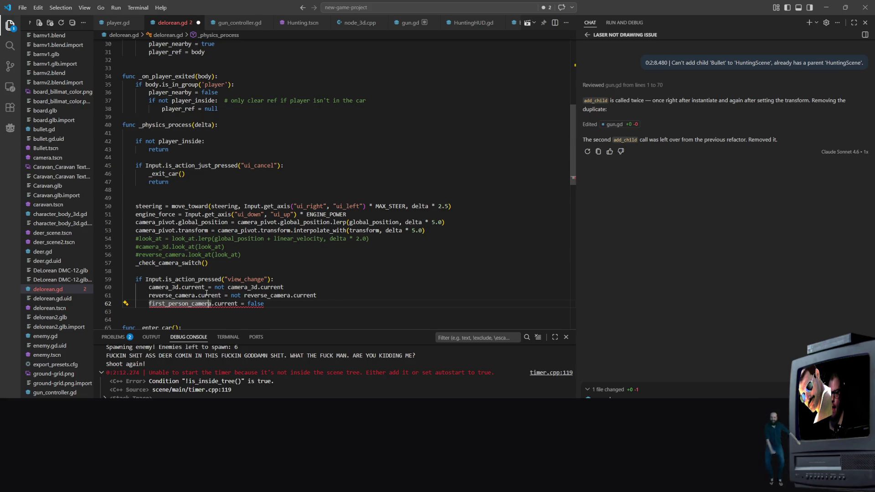
scroll(313, 82, "up", 8)
left_click(320, 75)
key("Return")
key("Tab")
scroll(196, 95, "up", 2)
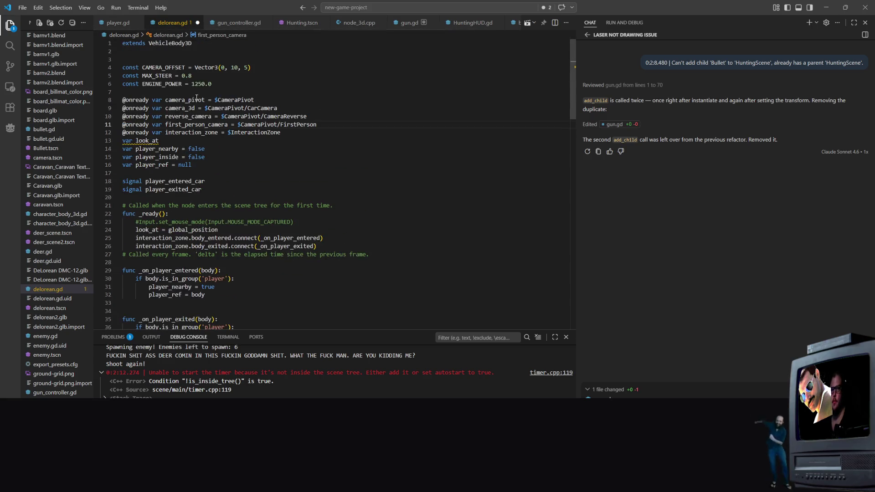
key("ctrl+s")
scroll(197, 96, "down", 10)
scroll(210, 124, "up", 5)
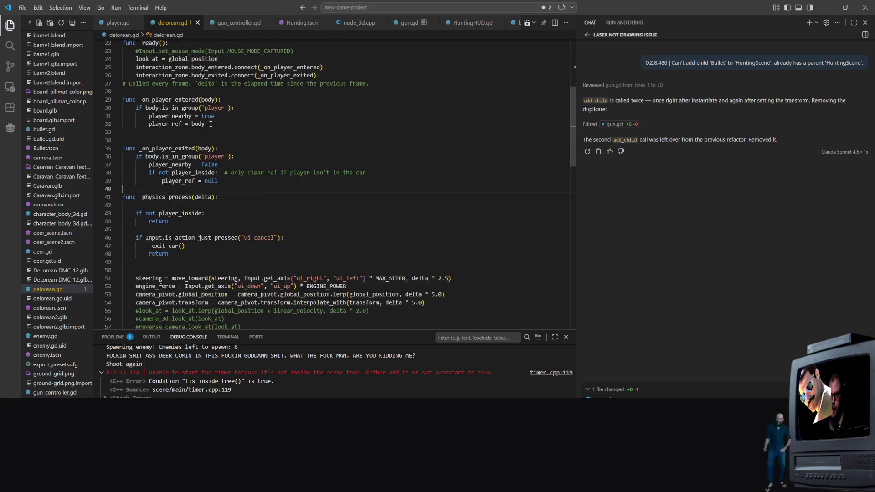
scroll(317, 233, "down", 11)
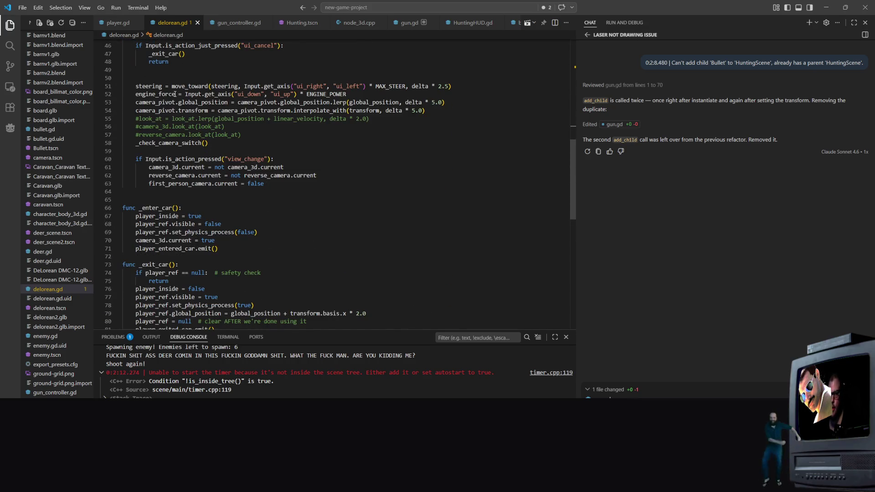
Step: Change first_person_camera.current on line 63 from false to true and save
double_click(249, 184)
type("true")
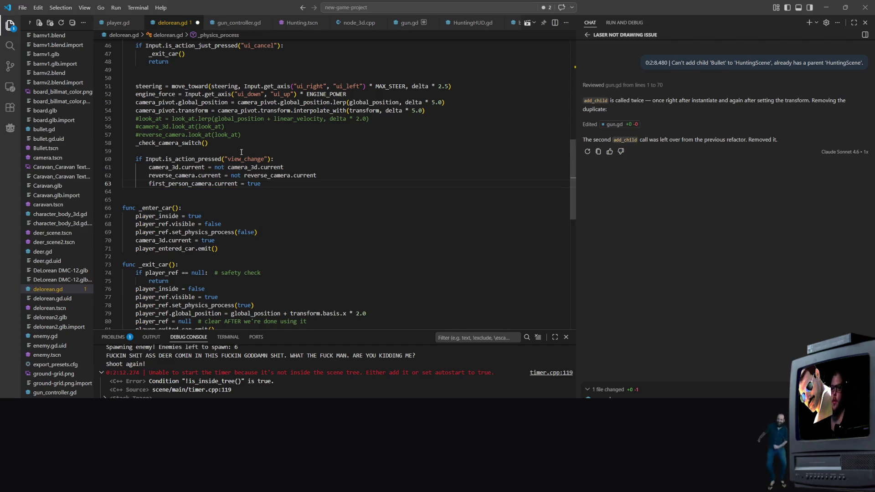
mouse_move(253, 155)
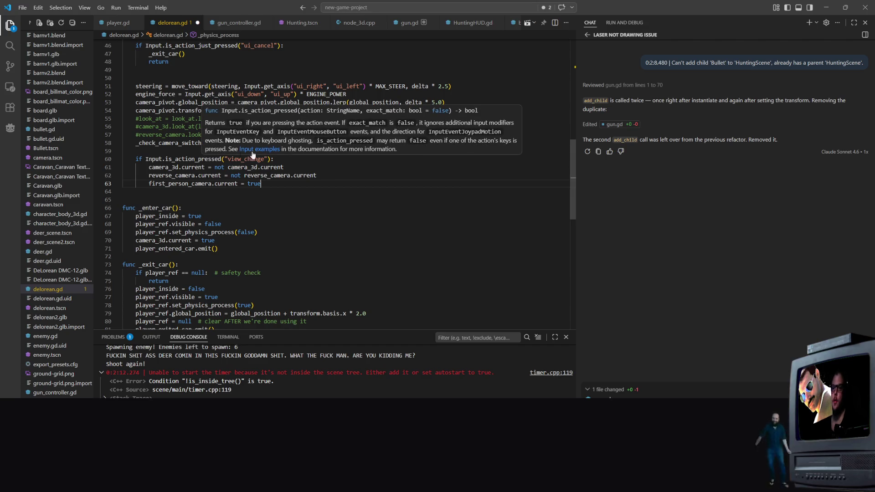
left_click(280, 189)
key("ctrl+s")
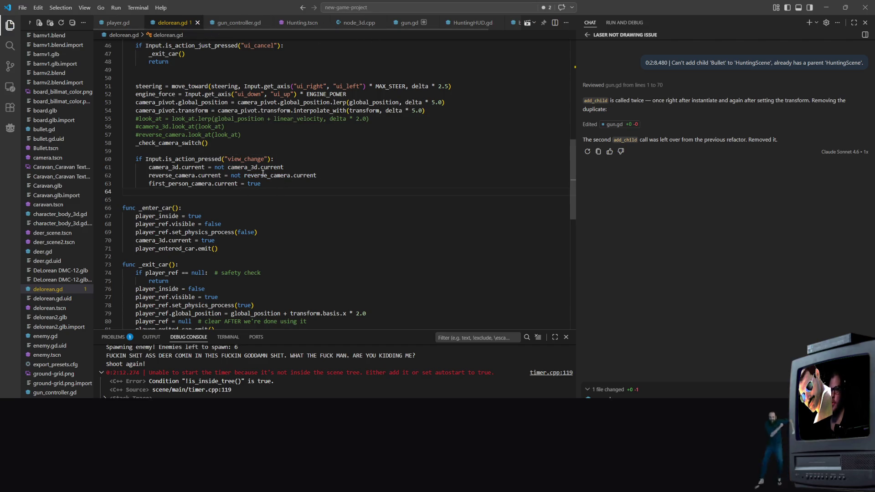
Step: Begin an 'if first_person_camera' check on a new line under the view_change line
left_click(272, 184)
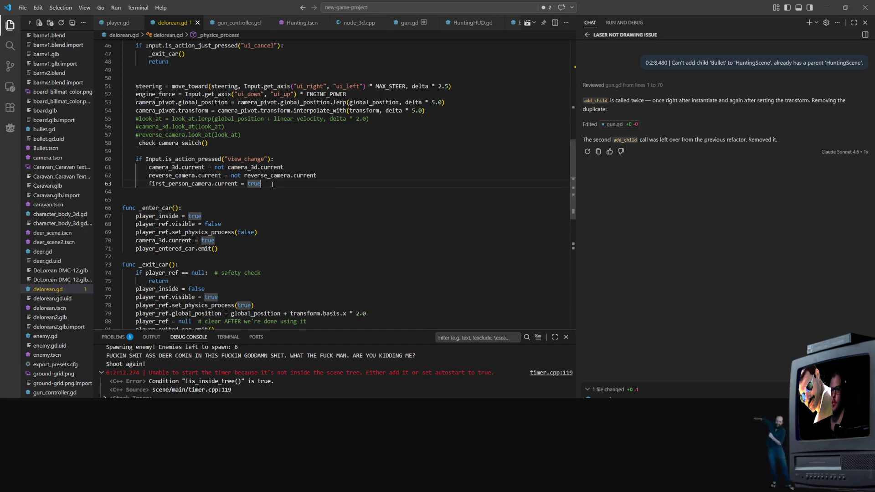
left_click(290, 161)
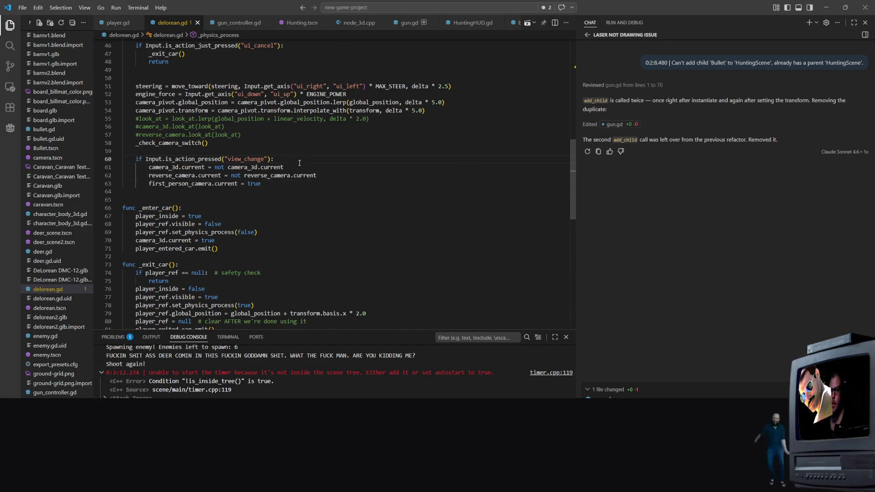
key("Return")
type("if ")
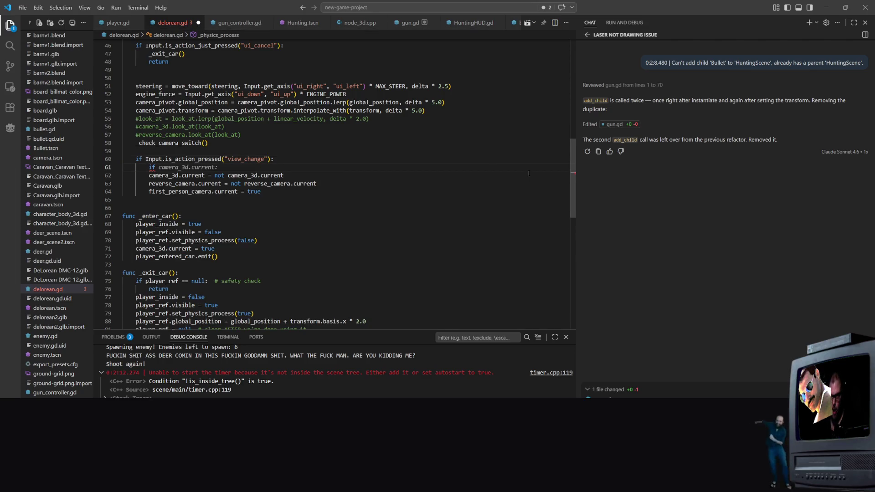
type("first_person_camera")
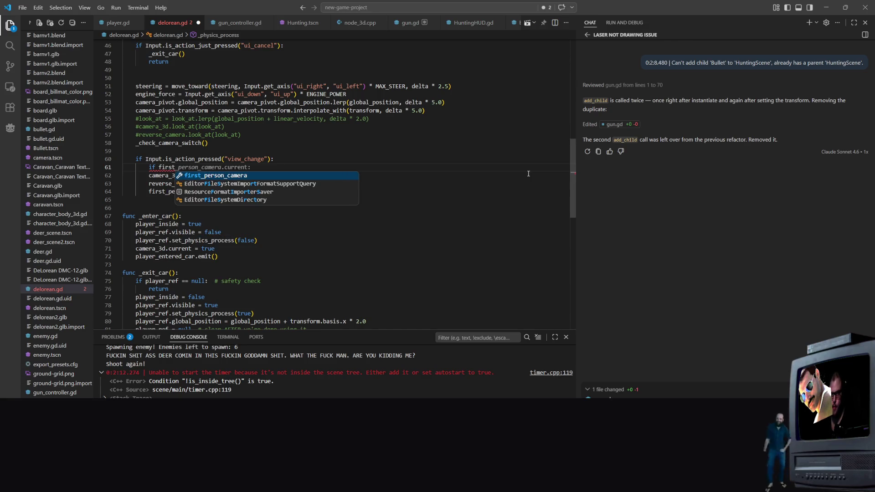
Step: Complete the check as 'if not first_person_camera.current:'
key("Escape")
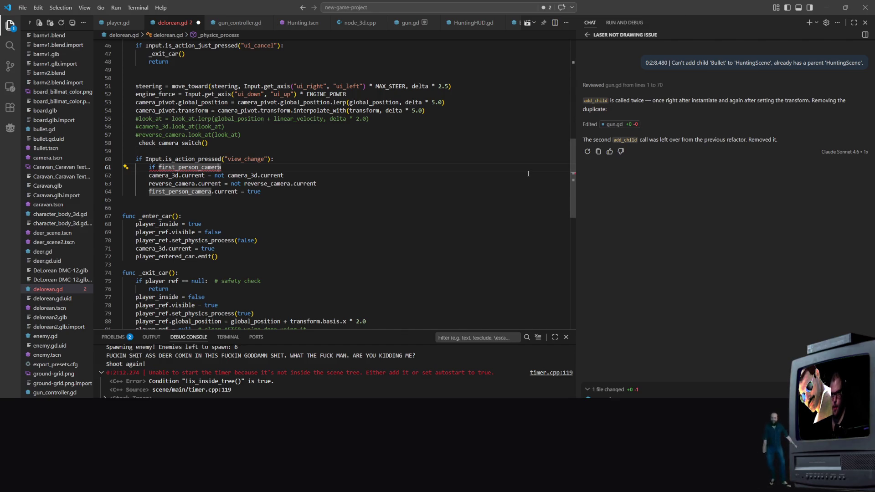
key("ctrl+Left")
type("not")
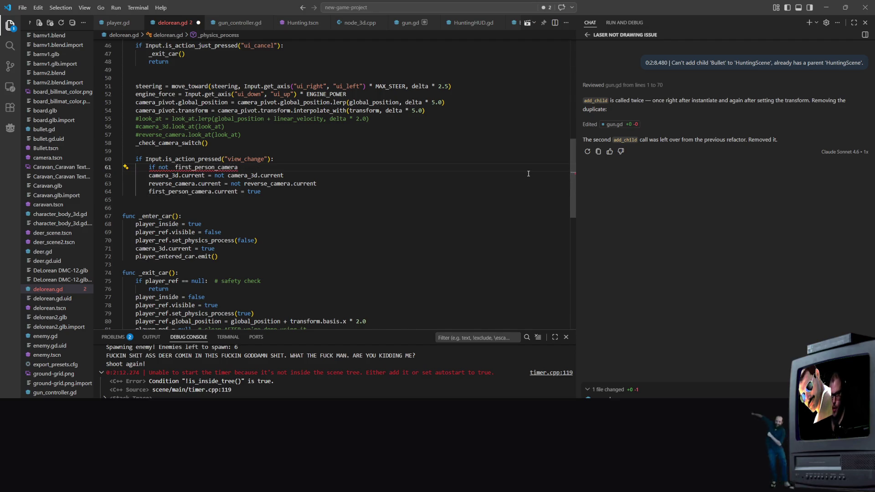
key("BackSpace")
key("End")
type(".current:")
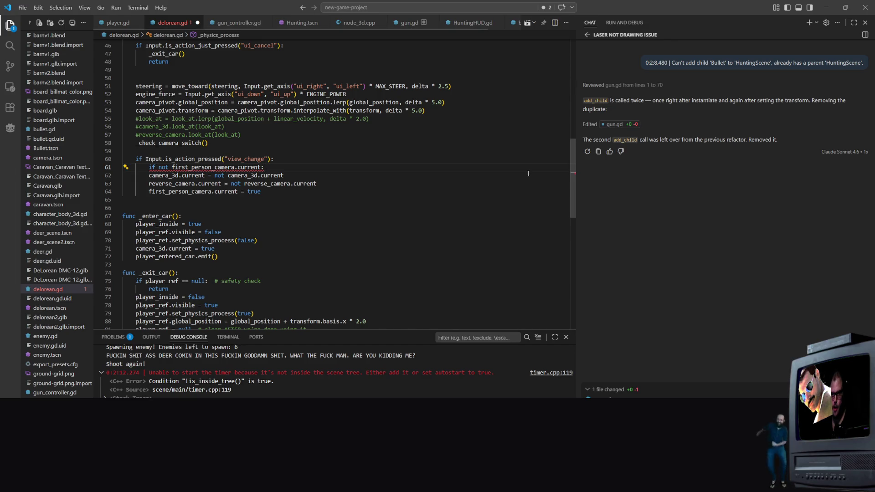
Step: Indent the three camera lines 62–64 under the if not check
key("Down")
key("Down")
key("Down")
key("End")
key("shift+Up")
key("shift+Up")
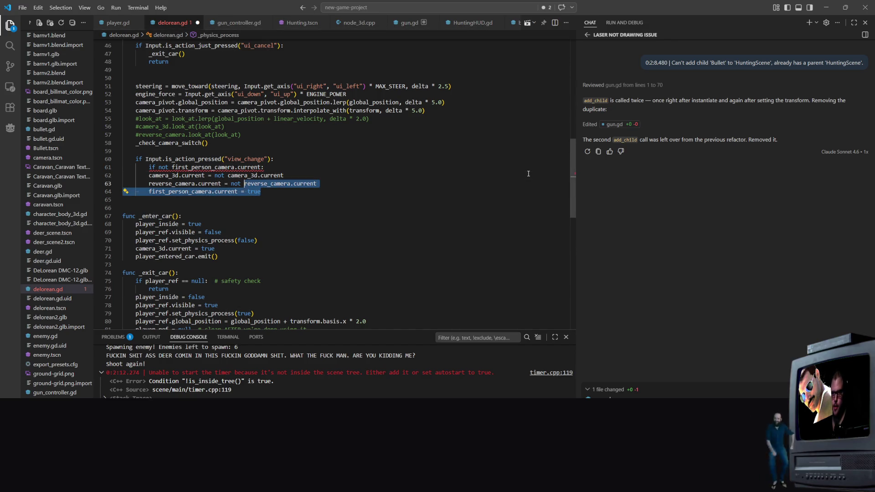
key("shift+Home")
key("shift+Left")
key("shift+Left")
key("shift+Left")
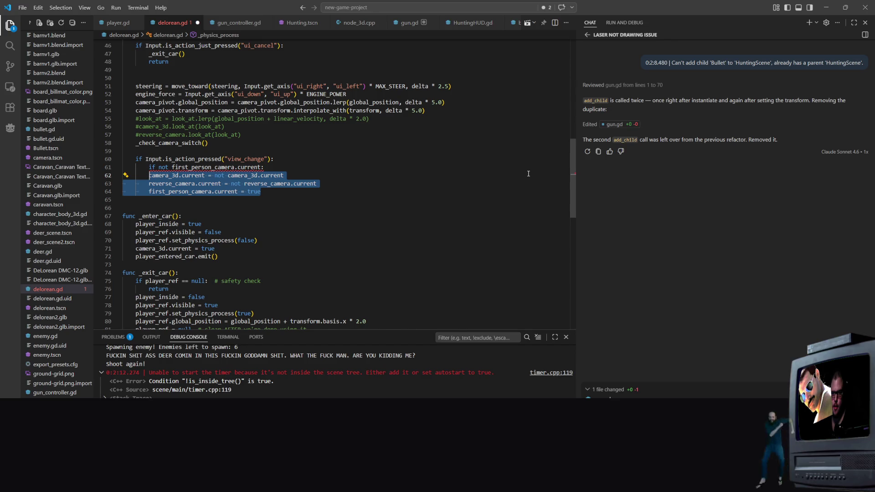
key("Tab")
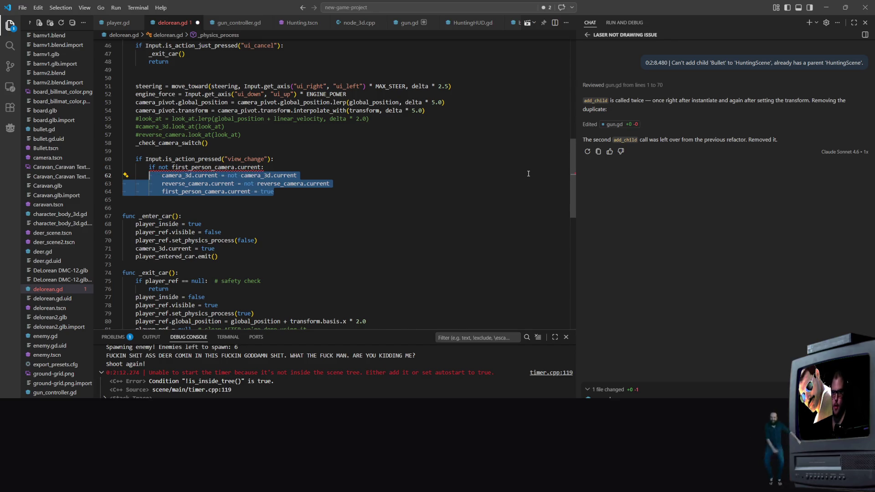
key("Down")
key("Down")
key("Down")
key("Up")
key("Up")
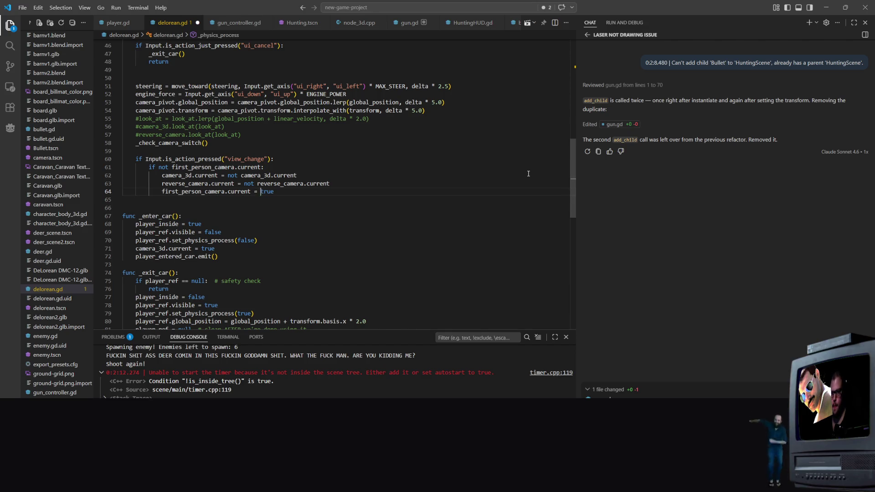
key("End")
Step: Add an else branch setting first_person_camera.current = false and camera_3d.current = true
key("Return")
key("BackSpace")
type("el")
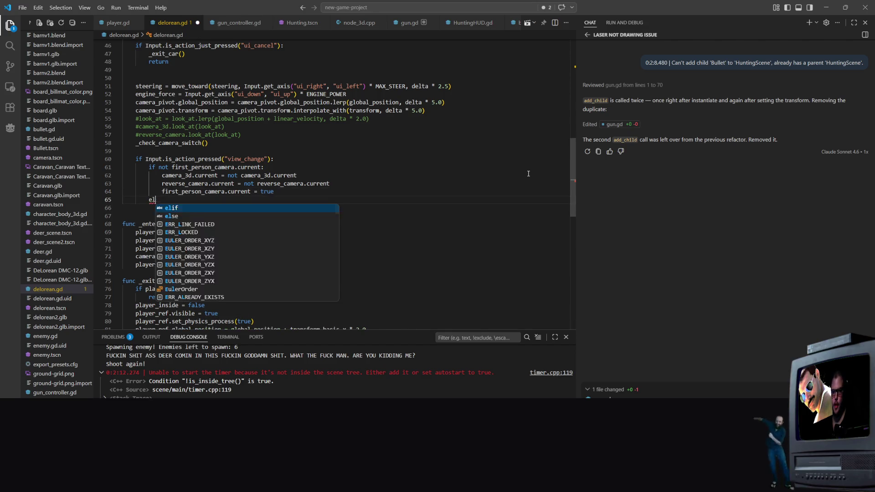
type("se :")
key("Return")
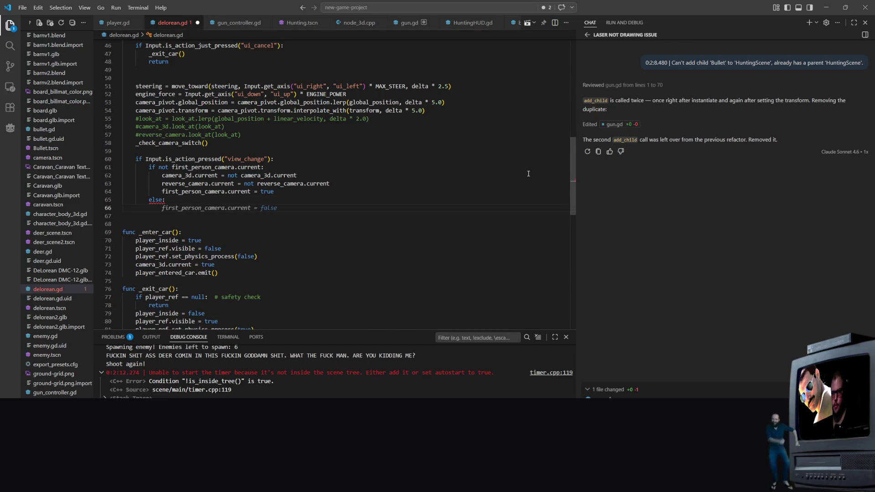
key("Tab")
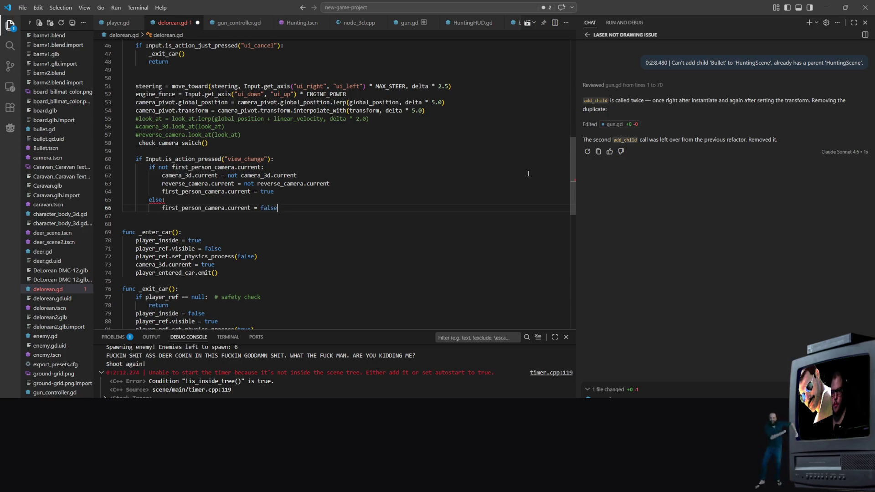
key("Tab")
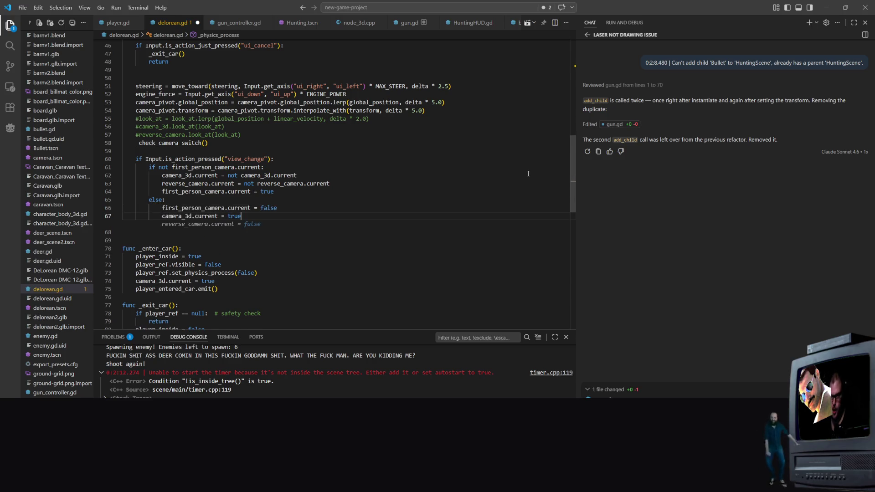
left_click(223, 135)
left_click(254, 175)
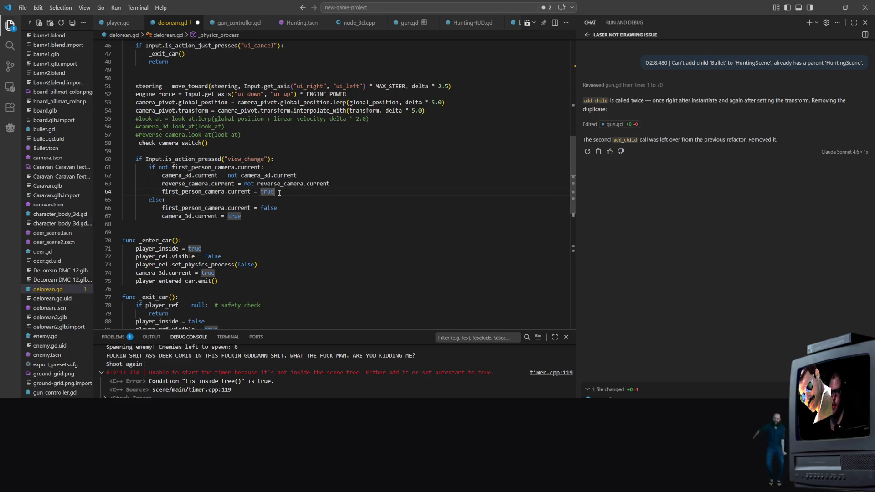
left_click(278, 176)
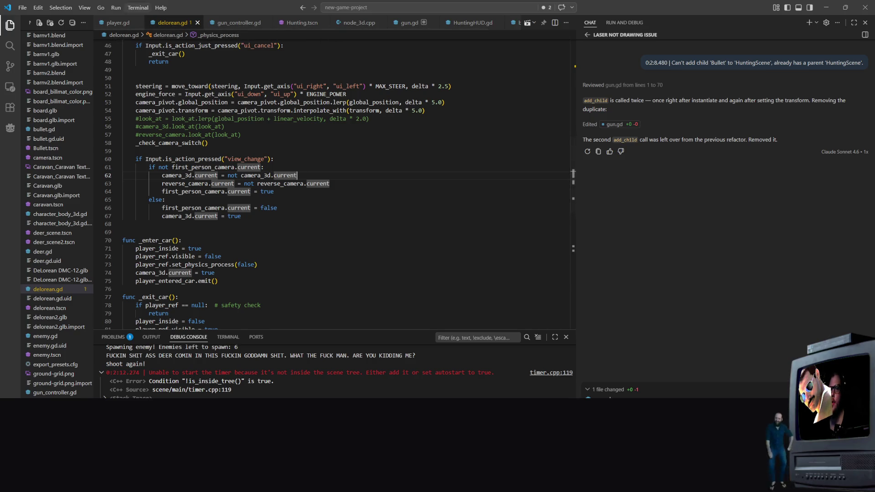
key("alt+Tab")
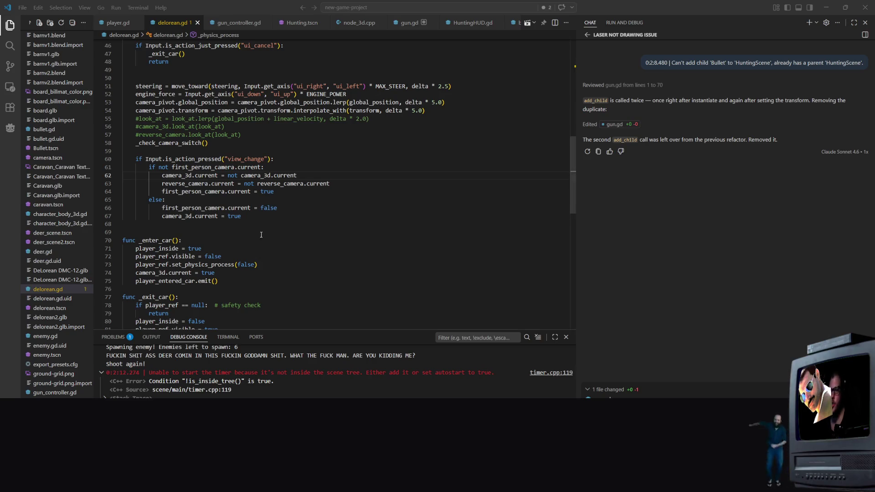
left_click(246, 236)
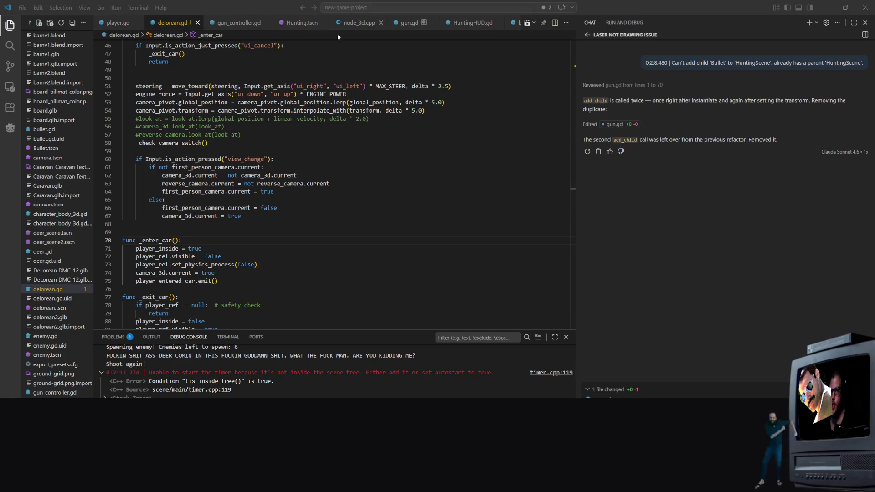
Step: Open level_2.tscn and run the game in debug mode
scroll(64, 247, "up", 5)
scroll(64, 246, "down", 10)
scroll(47, 328, "down", 2)
left_click(48, 312)
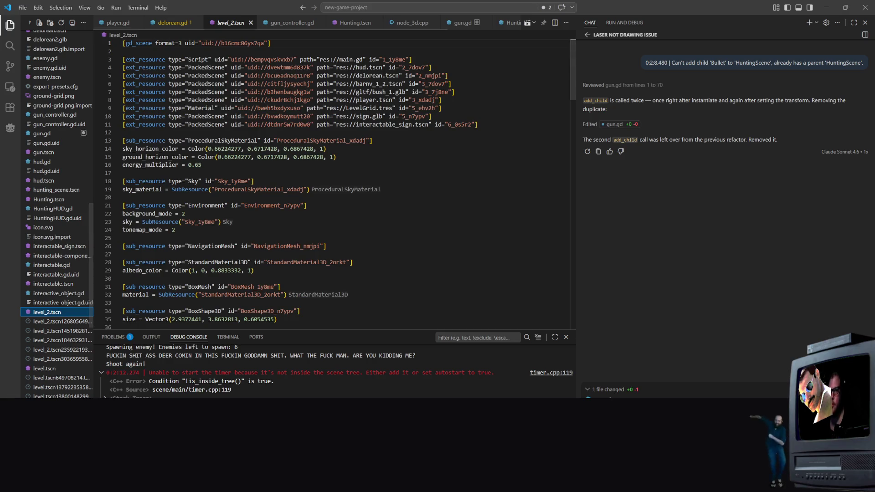
left_click(527, 23)
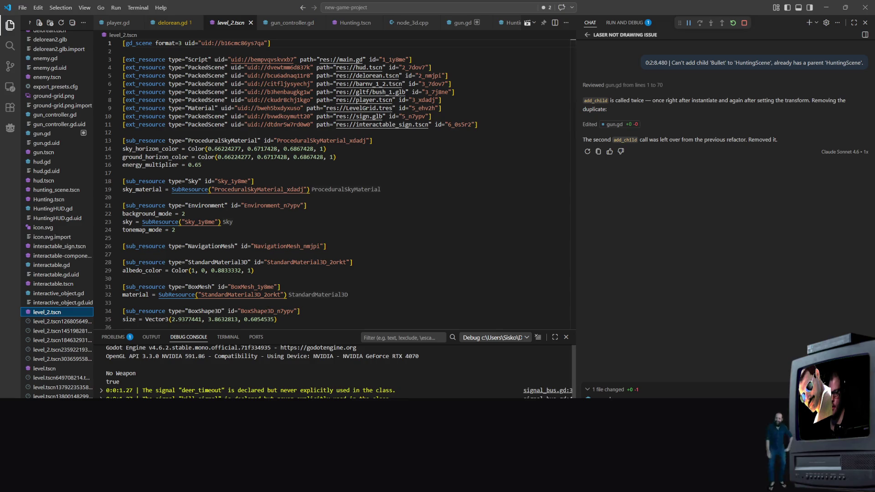
Step: Walk to the white car, enter with E, and cycle camera views with C while driving
key("s")
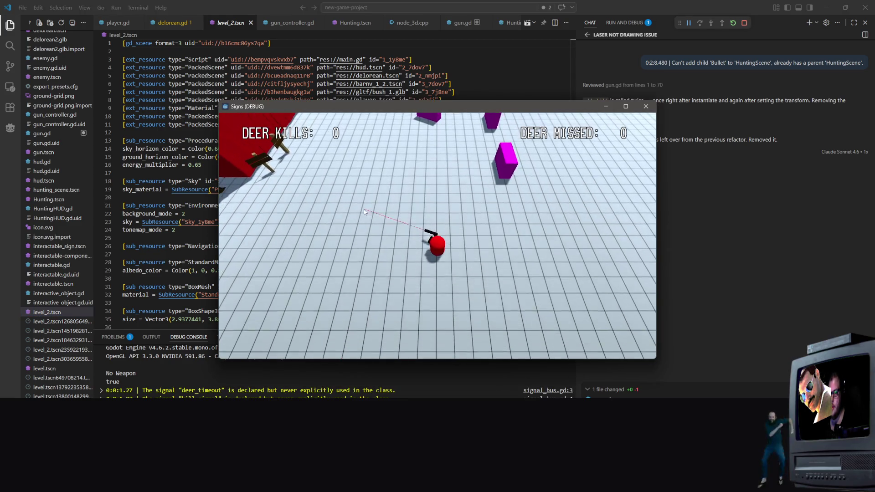
key("d")
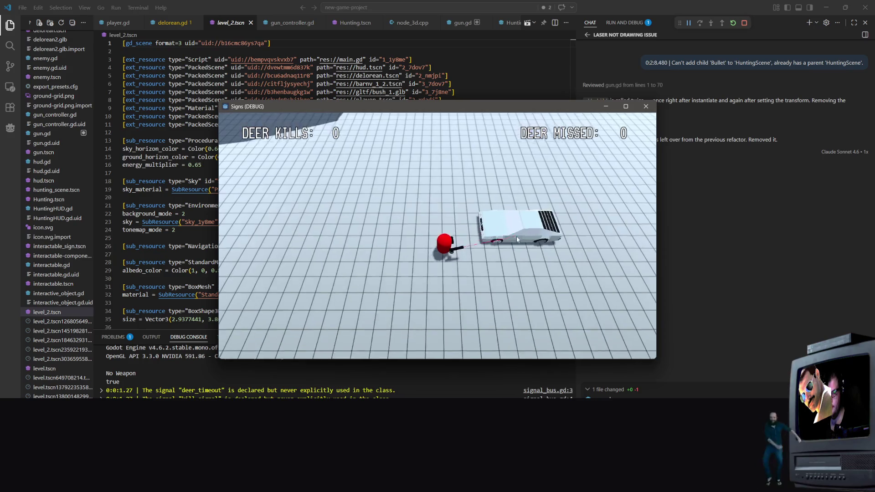
key("e")
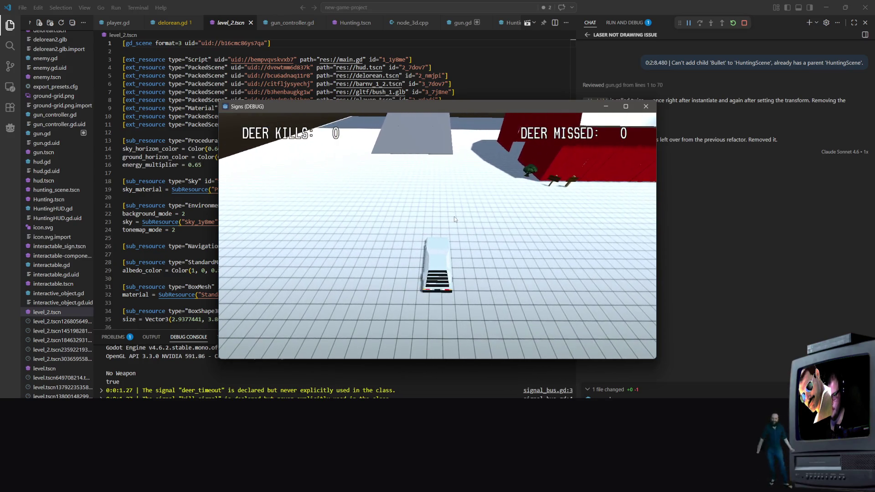
key("c")
key("c")
key("c")
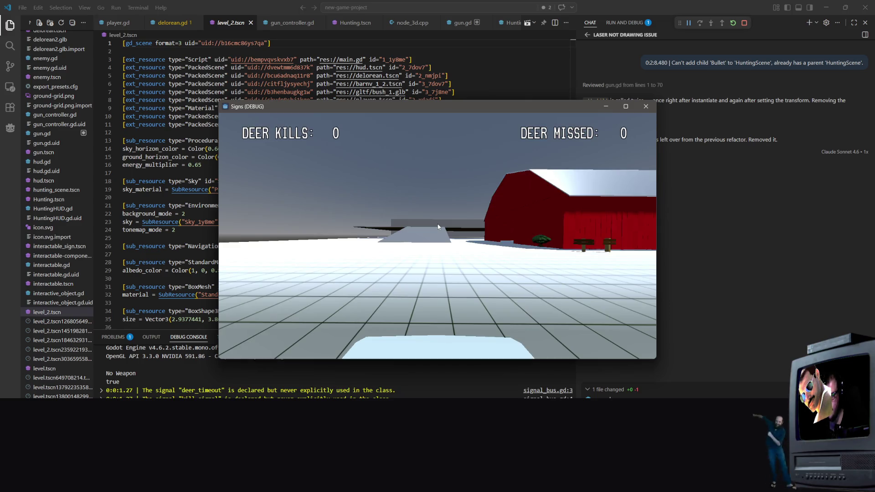
key("c")
key("w")
key("c")
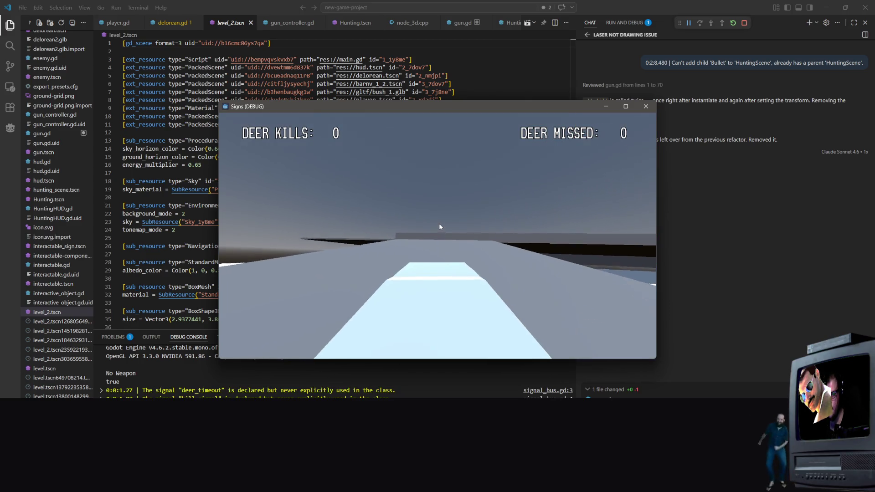
key("c")
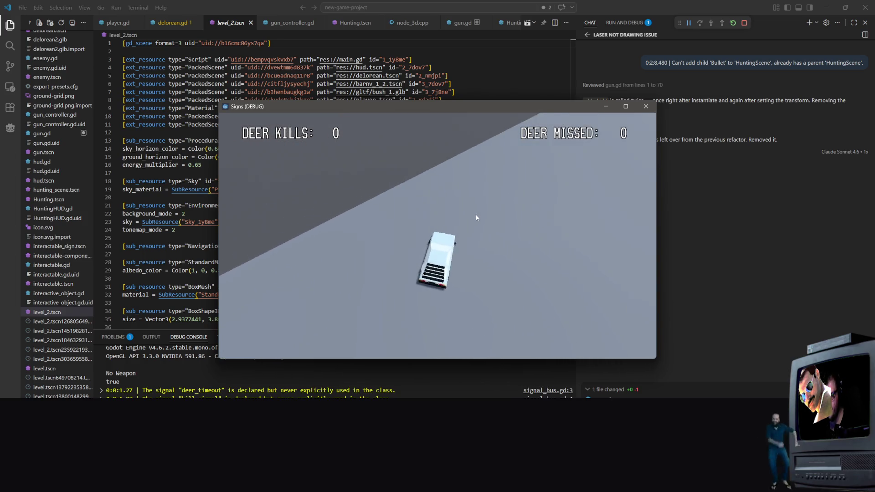
key("c")
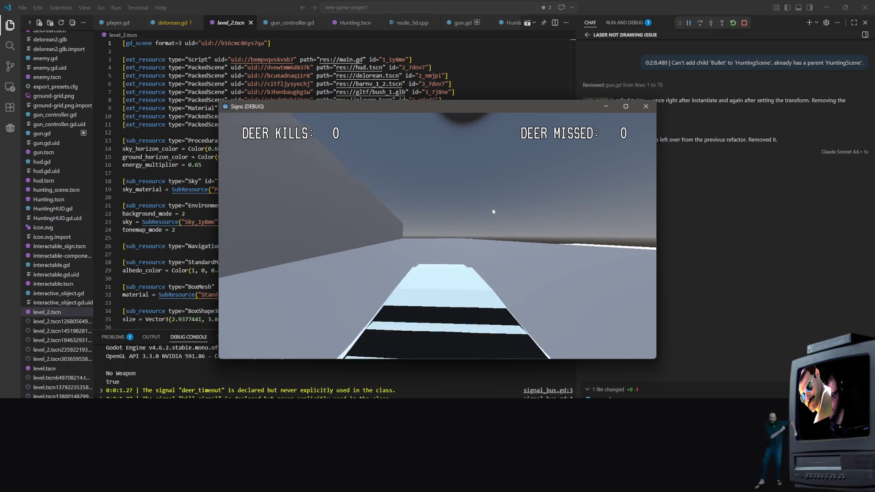
key("w")
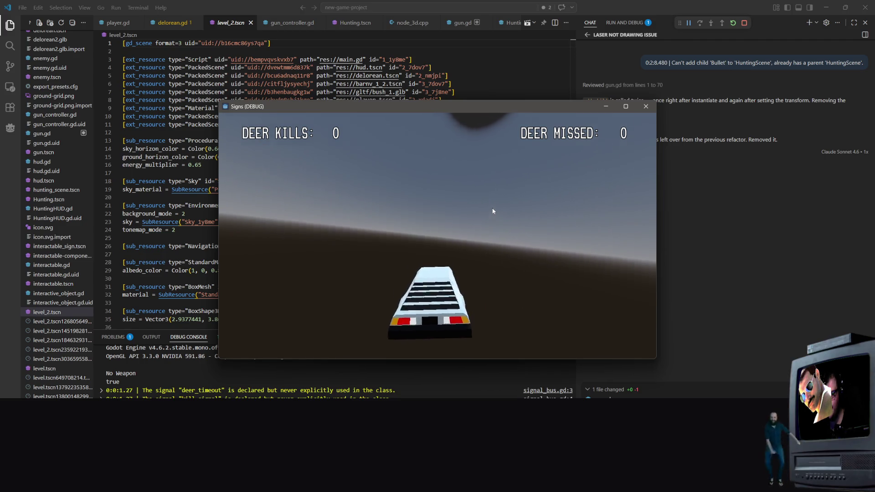
key("c")
key("c")
key("c")
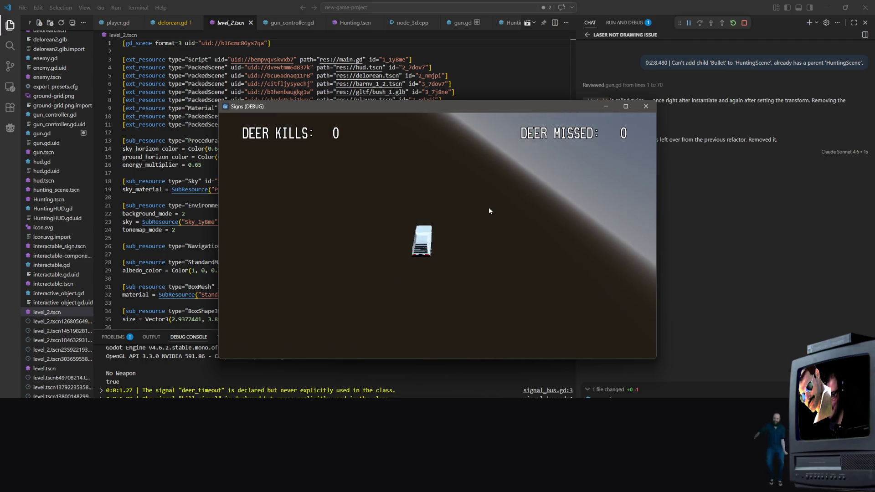
key("c")
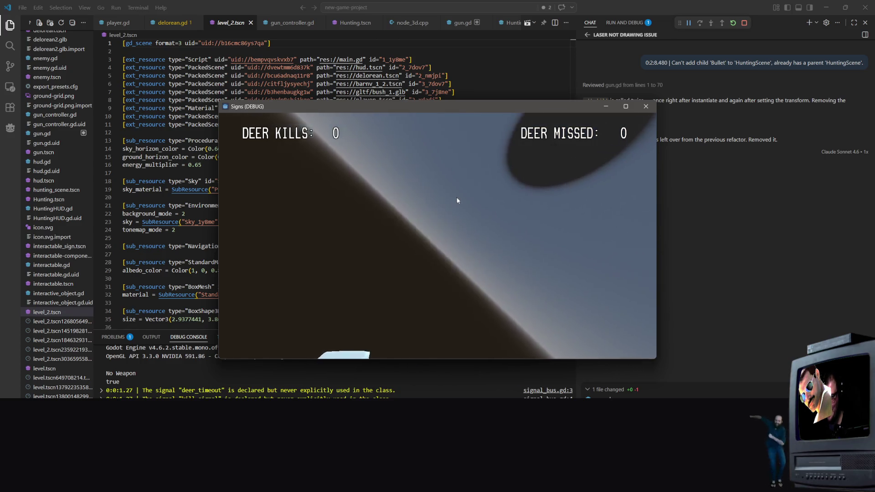
key("c")
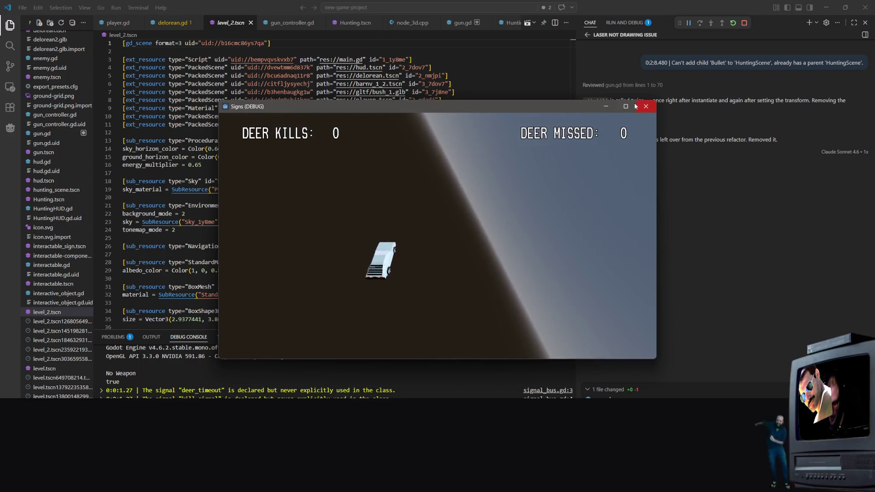
Step: Close the running game and return to the delorean.gd script
left_click(645, 107)
scroll(443, 163, "down", 20)
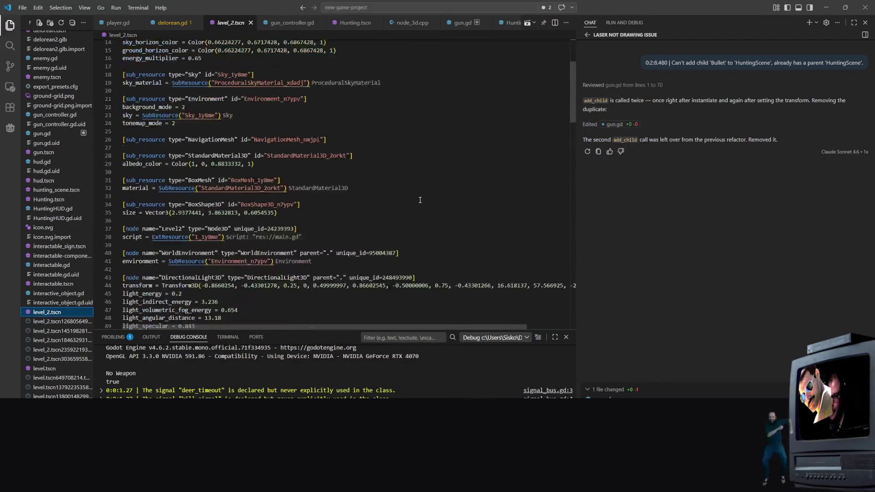
scroll(459, 203, "up", 20)
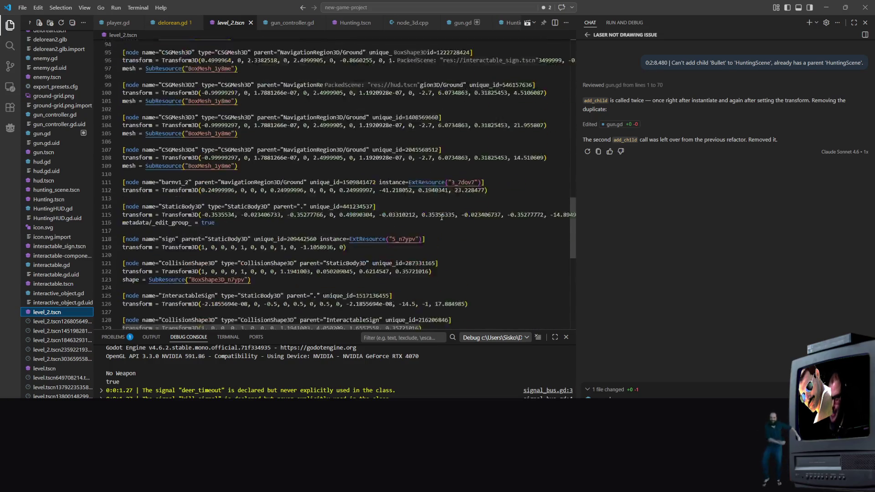
left_click(173, 22)
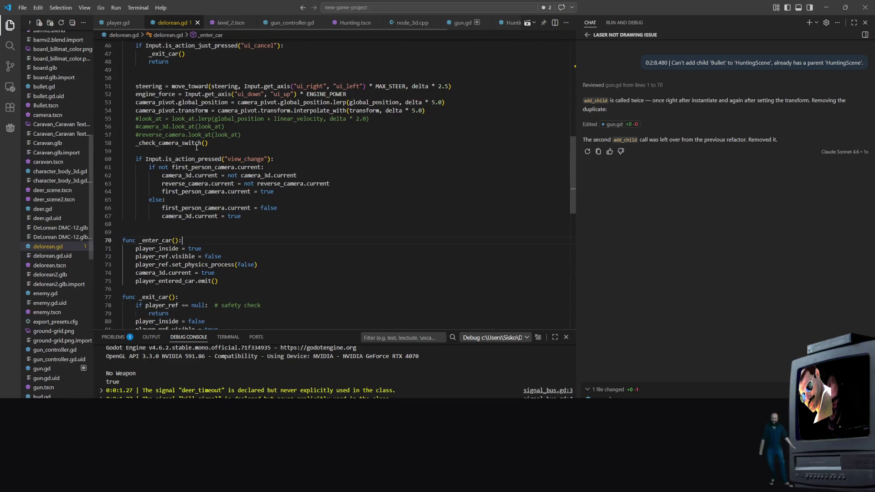
scroll(171, 158, "up", 1)
scroll(171, 158, "up", 4)
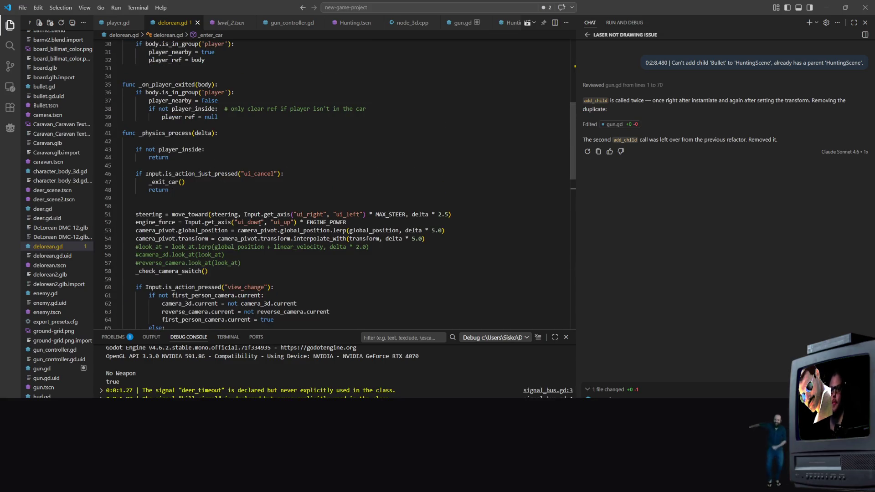
left_click(442, 239)
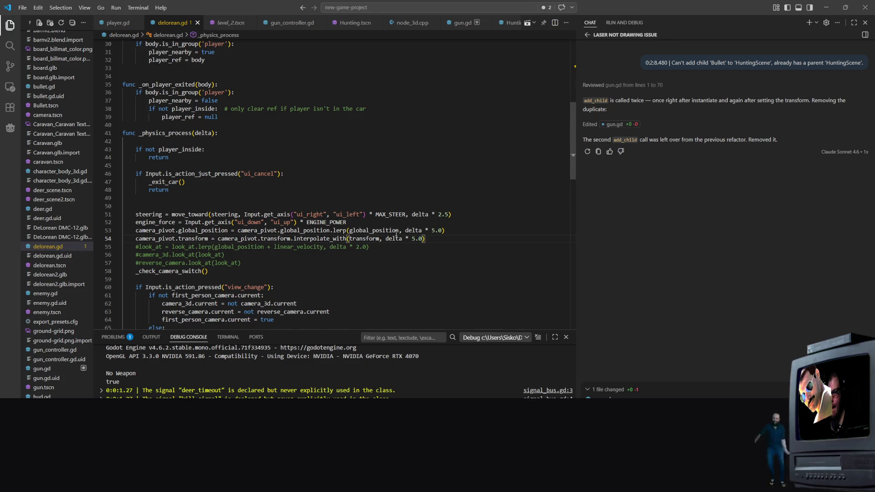
left_click(466, 223)
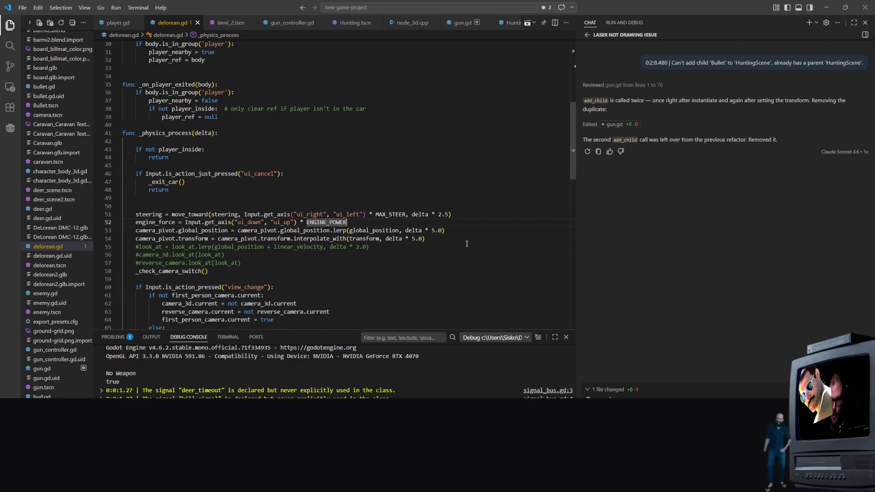
mouse_move(448, 230)
left_mouse_down()
mouse_move(148, 223)
mouse_move(142, 230)
left_mouse_up()
scroll(241, 201, "down", 2)
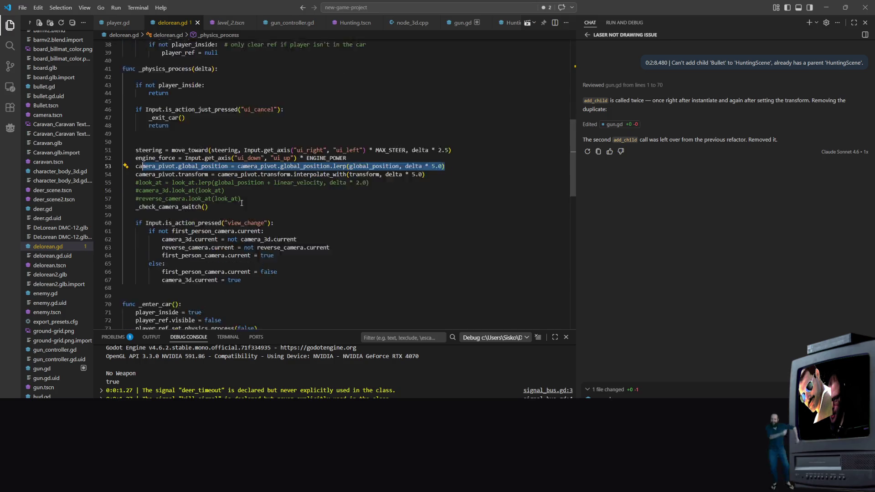
scroll(242, 202, "down", 10)
mouse_move(203, 162)
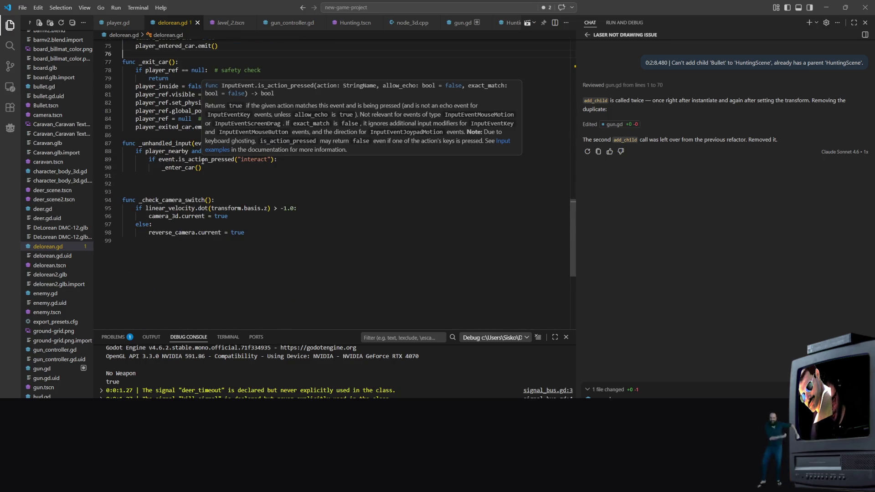
left_click(237, 176)
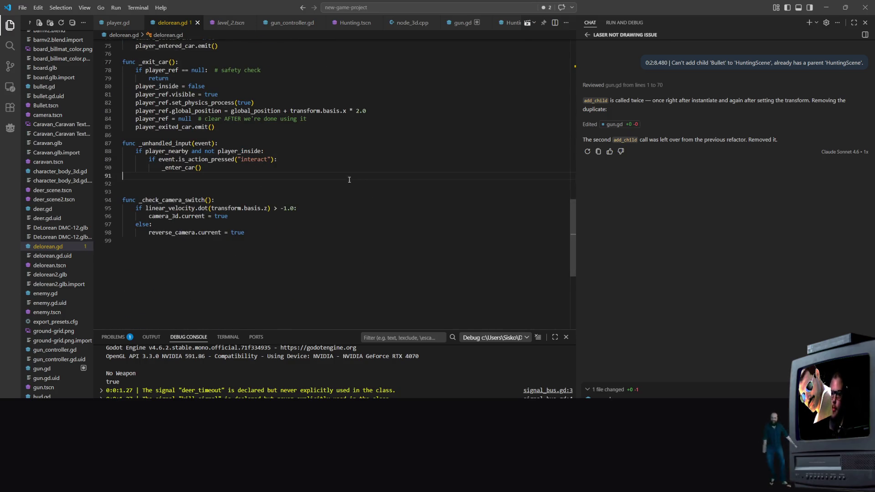
scroll(341, 168, "up", 3)
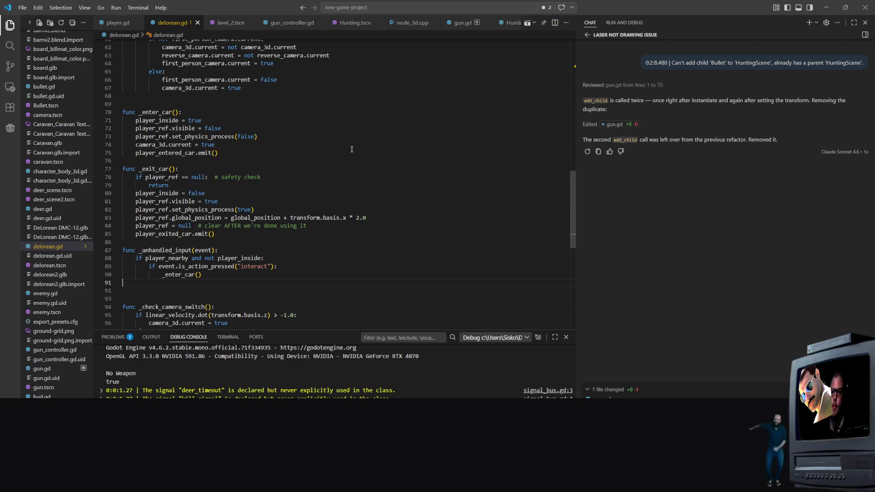
scroll(354, 150, "up", 5)
scroll(329, 184, "up", 2)
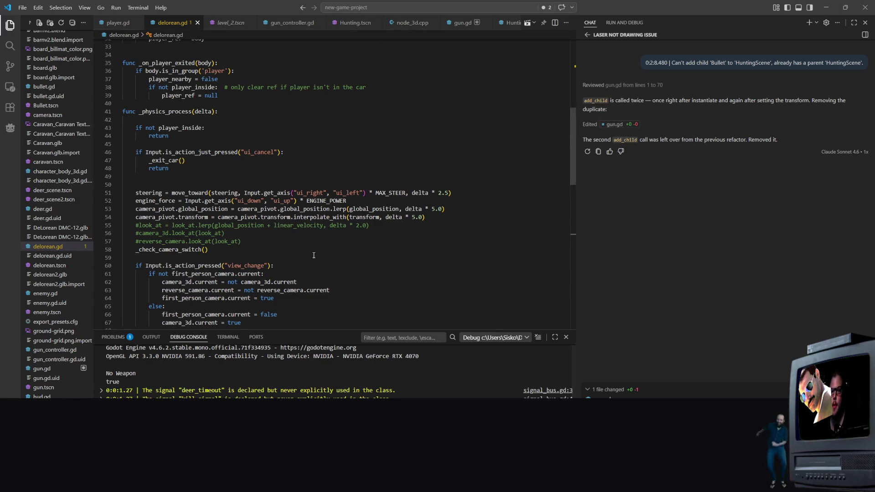
scroll(384, 168, "up", 3)
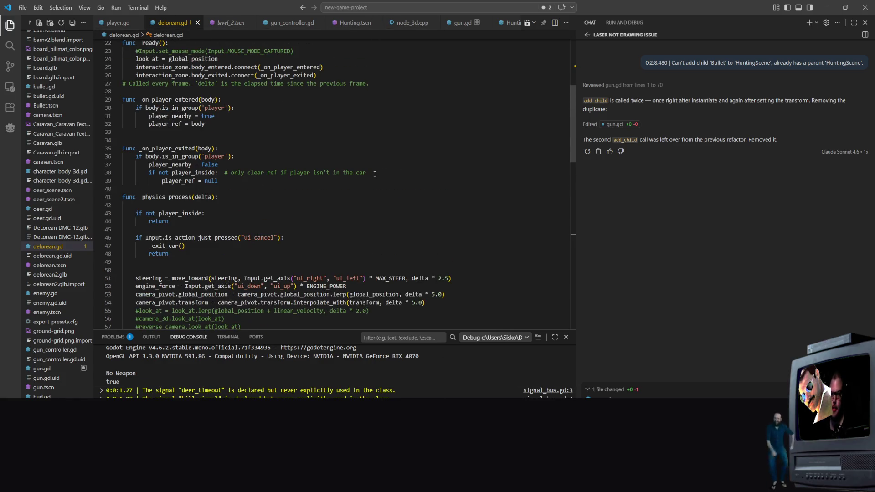
scroll(411, 98, "up", 5)
scroll(247, 222, "down", 18)
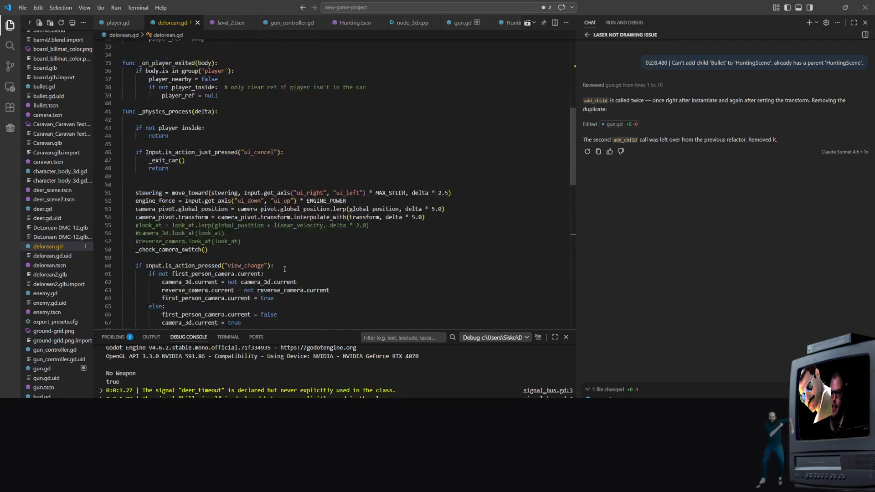
scroll(248, 222, "up", 2)
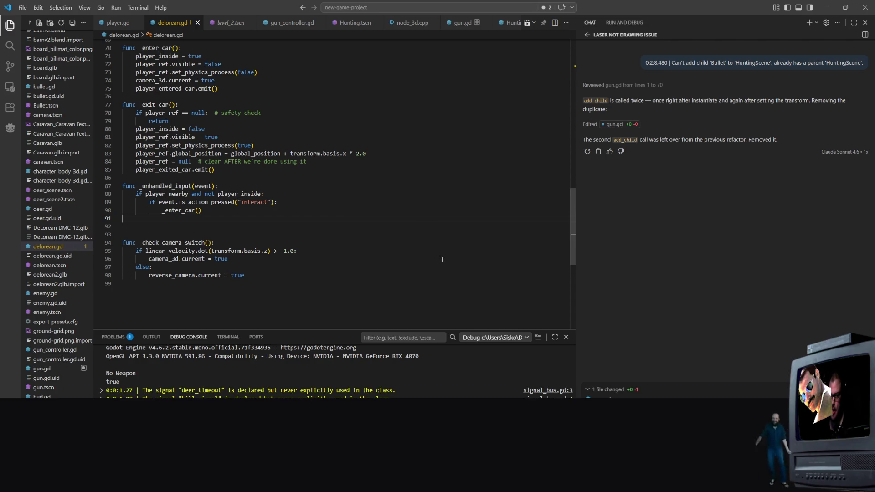
mouse_move(267, 253)
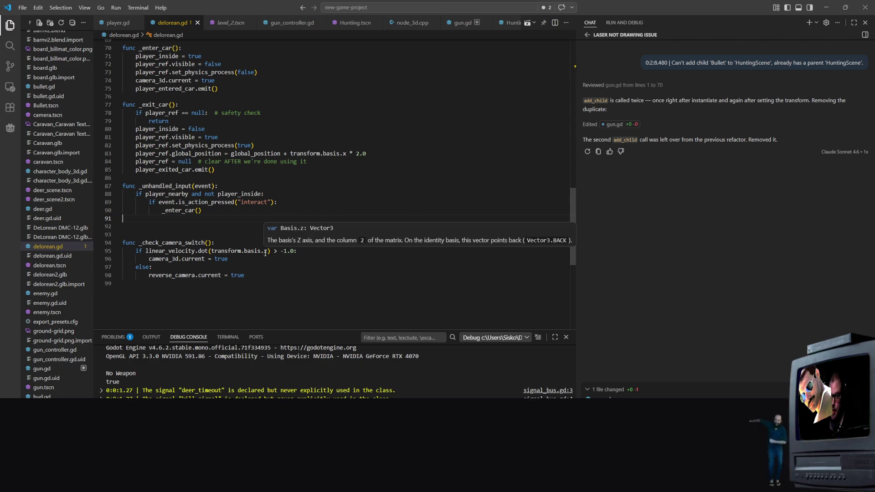
scroll(266, 253, "up", 10)
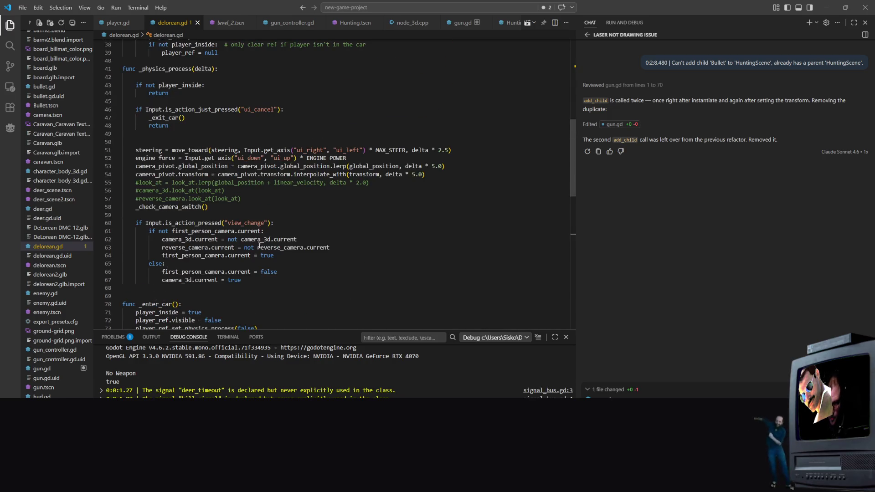
scroll(259, 245, "up", 8)
scroll(358, 195, "up", 4)
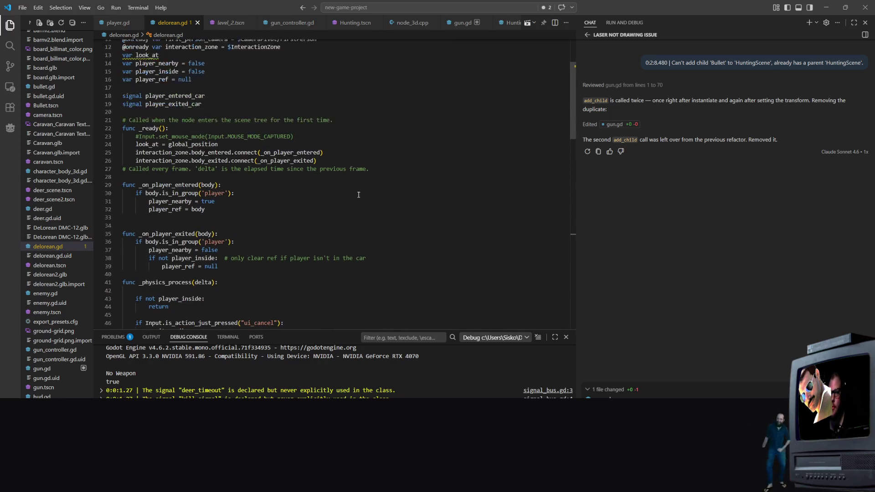
scroll(362, 196, "down", 3)
scroll(418, 150, "down", 7)
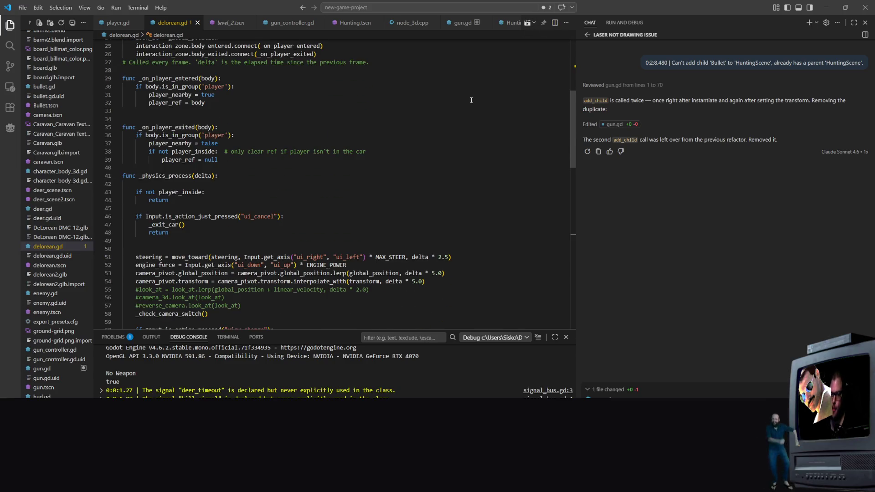
scroll(385, 163, "up", 8)
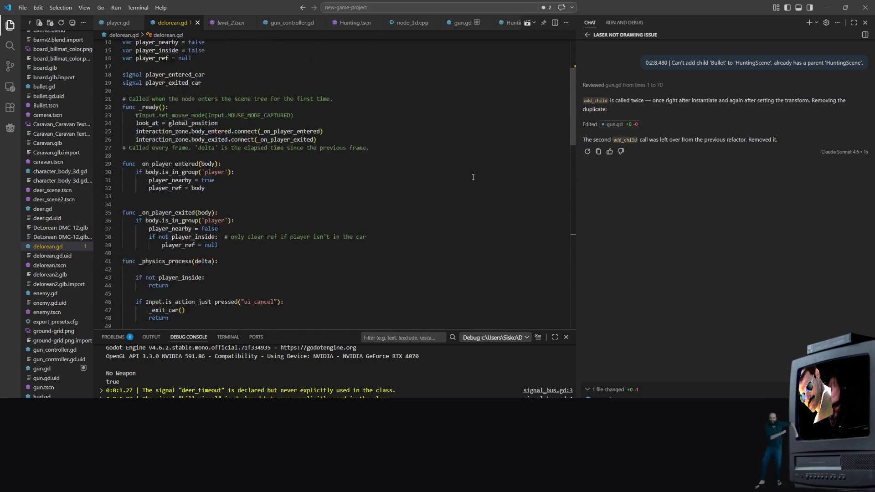
scroll(240, 177, "up", 3)
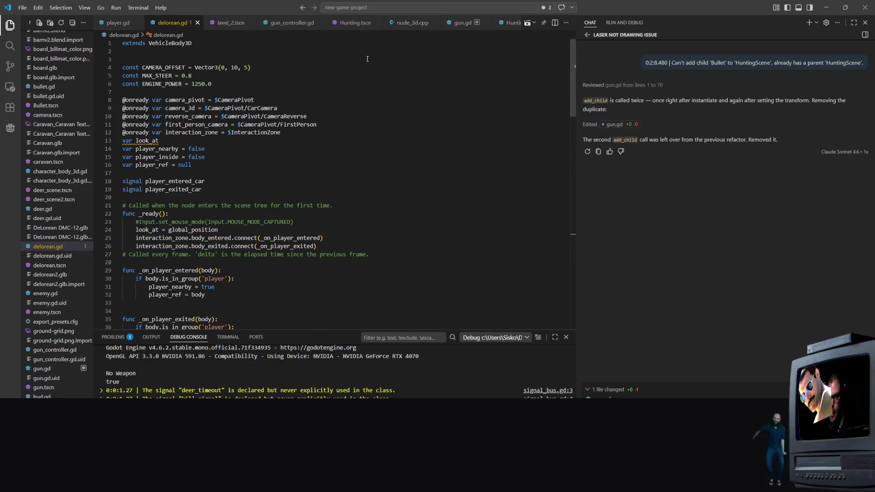
scroll(324, 160, "down", 6)
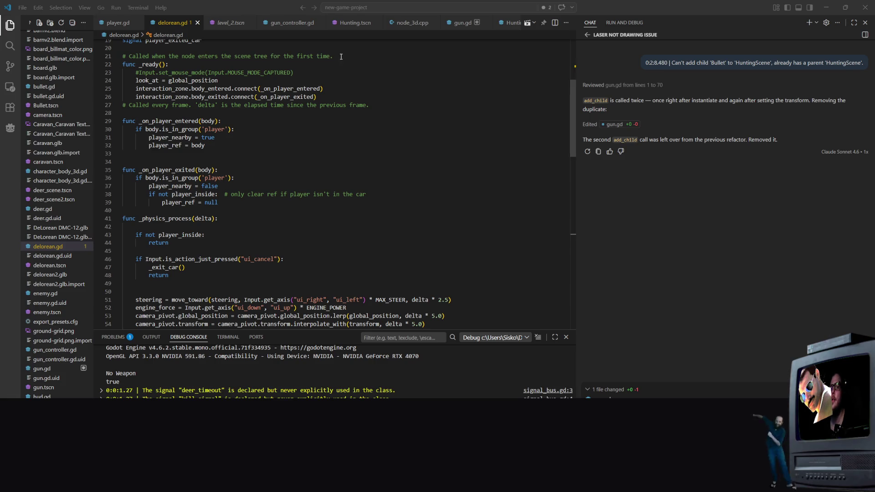
left_click(325, 251)
Step: Comment out delorean.gd lines 53–54 (camera_pivot global_position and transform follow), then run level_2.tscn
scroll(325, 269, "down", 4)
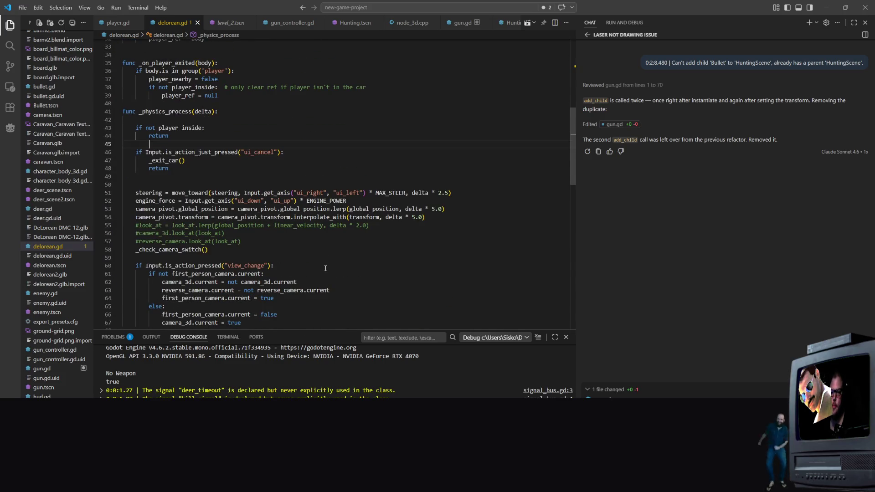
scroll(325, 268, "up", 10)
scroll(270, 132, "down", 8)
scroll(269, 132, "up", 9)
scroll(367, 202, "down", 11)
left_click(367, 202)
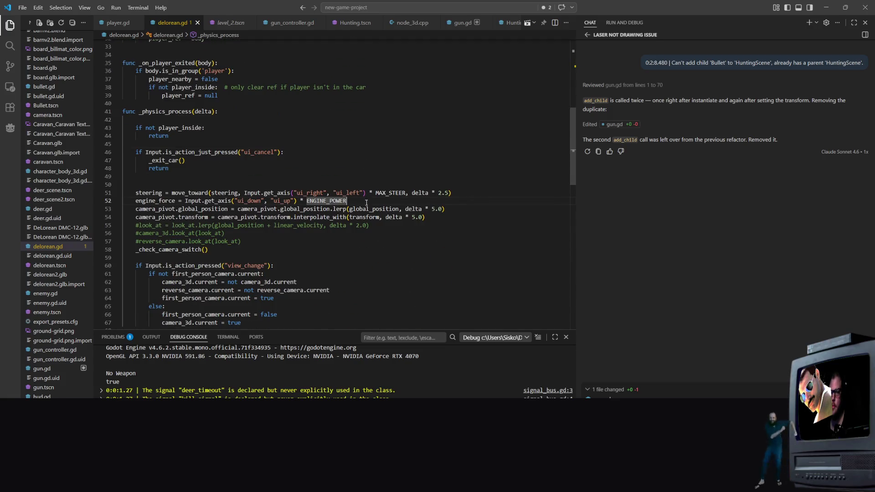
left_click(460, 208)
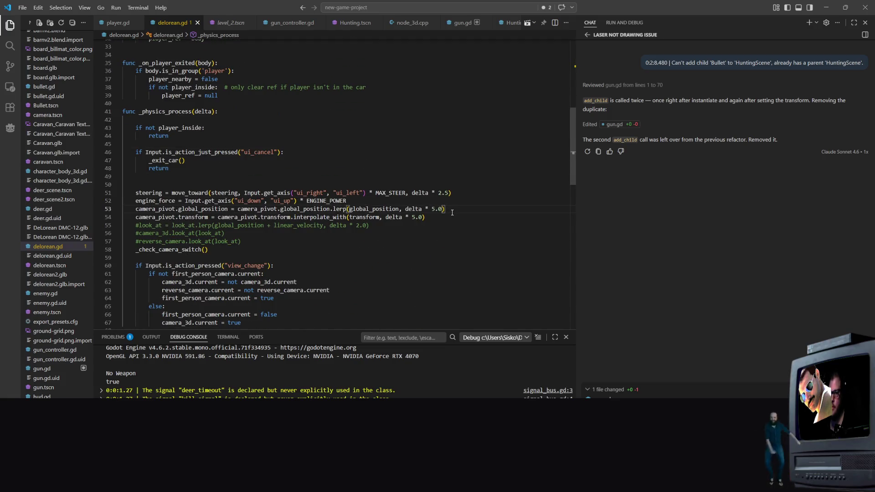
mouse_move(445, 205)
left_mouse_down()
mouse_move(135, 209)
mouse_move(132, 201)
mouse_move(271, 219)
mouse_move(446, 208)
mouse_move(146, 201)
mouse_move(136, 209)
left_mouse_up()
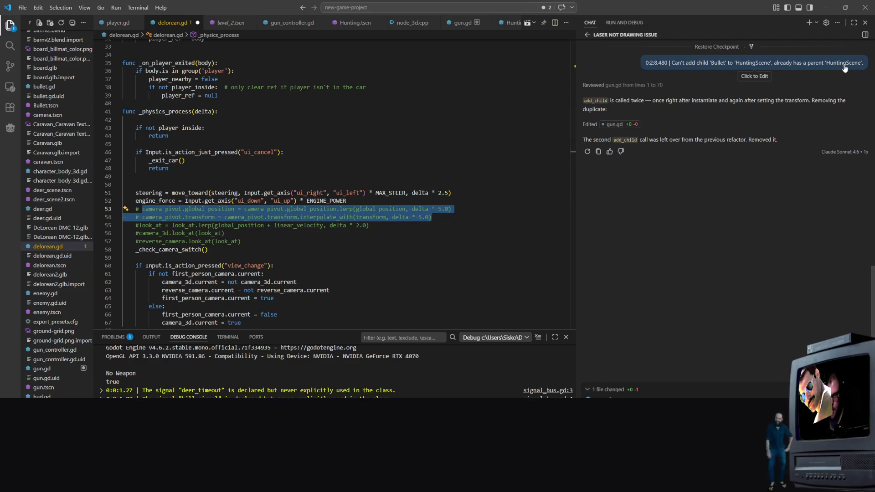
key("ctrl+slash")
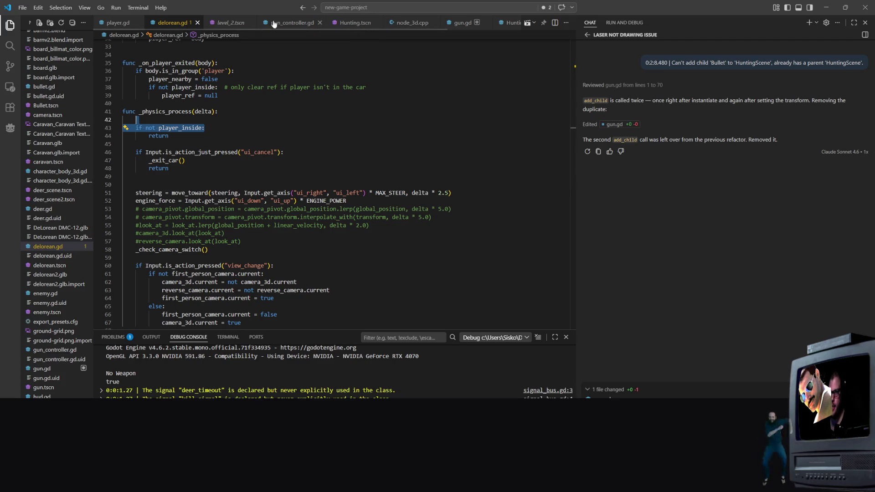
left_click(232, 22)
key("F5")
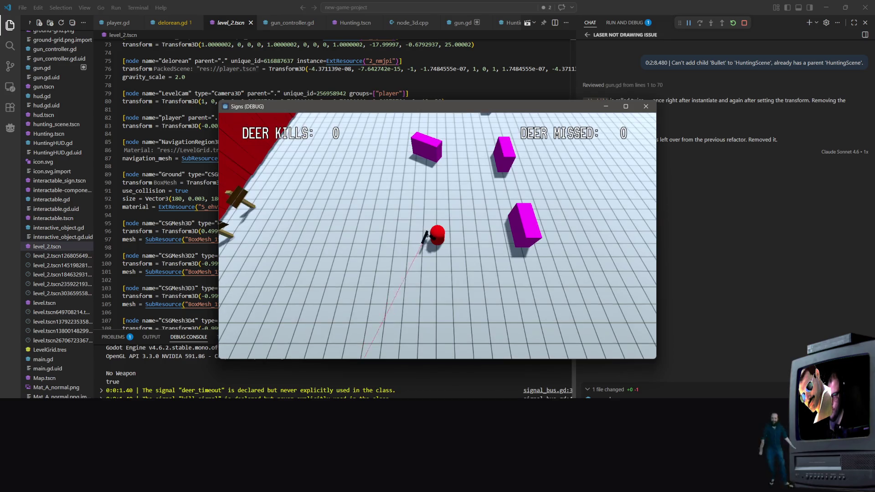
Step: Walk the player to the DeLorean, switch camera views while driving, then close the game
key("s")
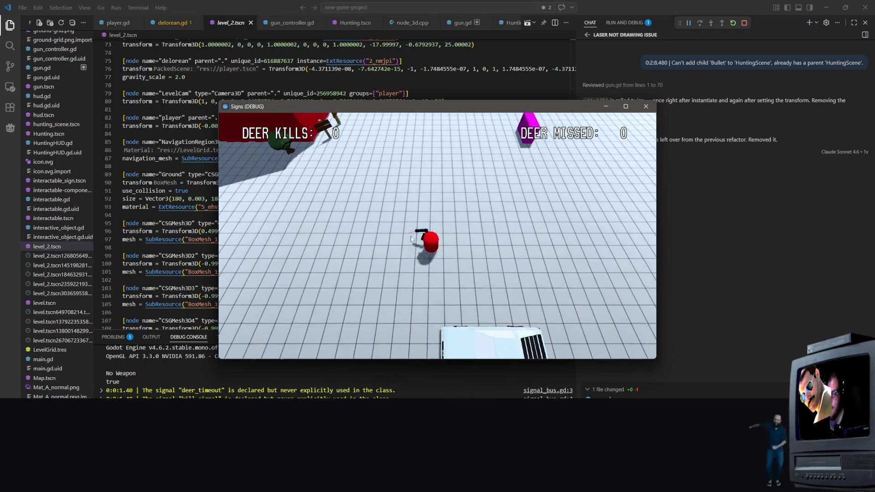
key("s")
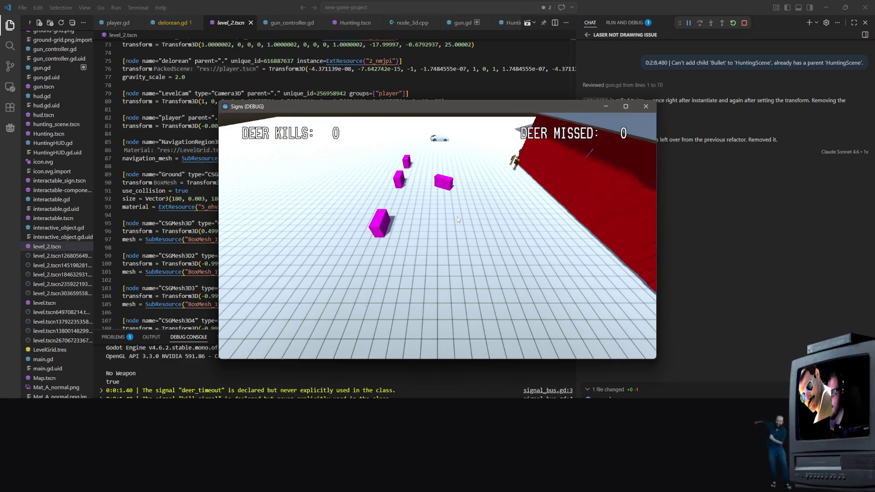
key("d")
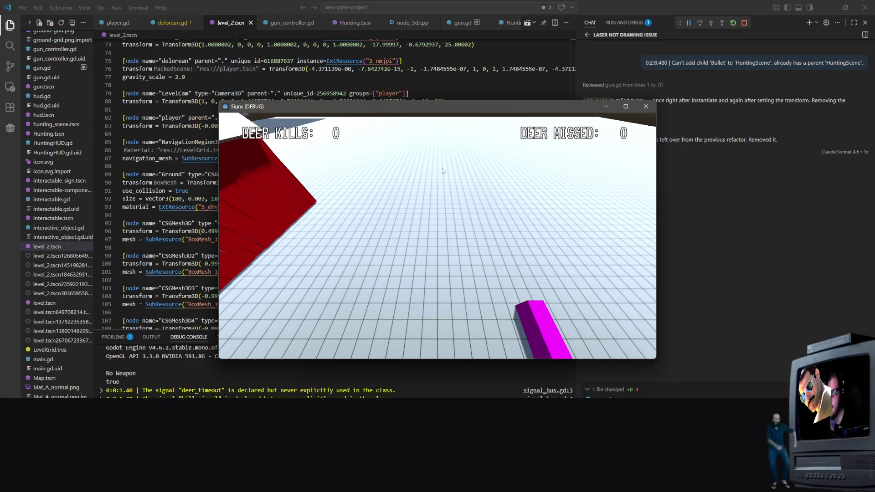
left_click(645, 107)
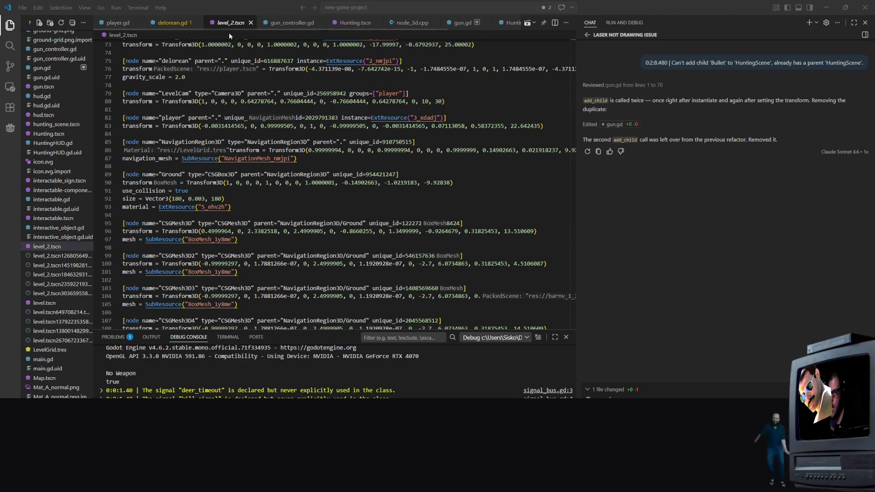
Step: Scroll through gun_controller.gd to review its code
left_click(291, 22)
scroll(295, 173, "down", 2)
scroll(296, 173, "down", 2)
scroll(296, 173, "up", 4)
scroll(295, 172, "down", 6)
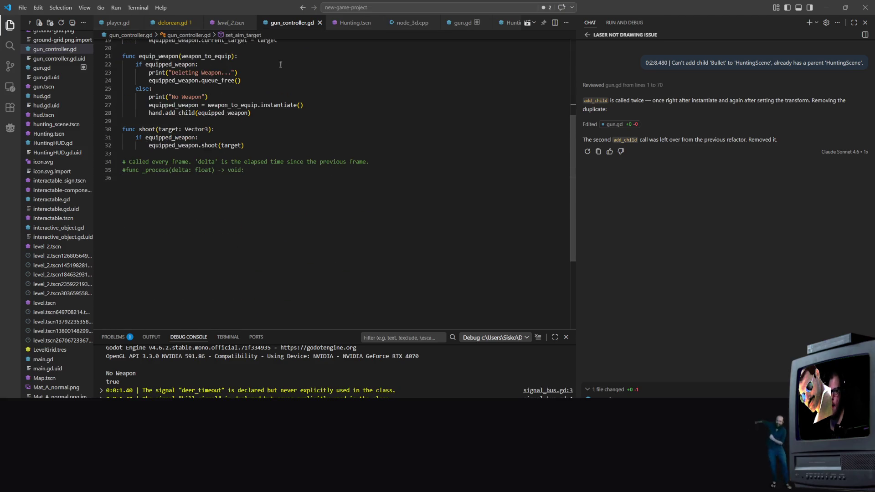
Step: Review player.gd, checking the SPEED value on line 83
left_click(172, 22)
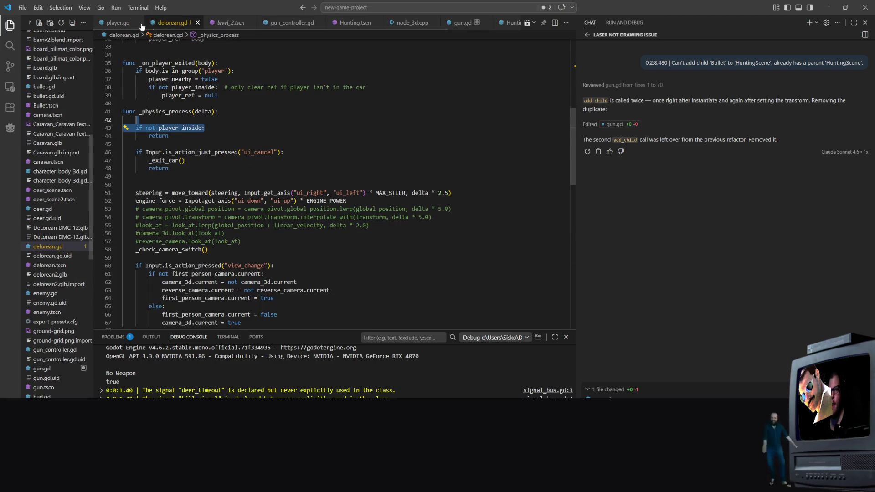
left_click(117, 22)
scroll(320, 154, "up", 5)
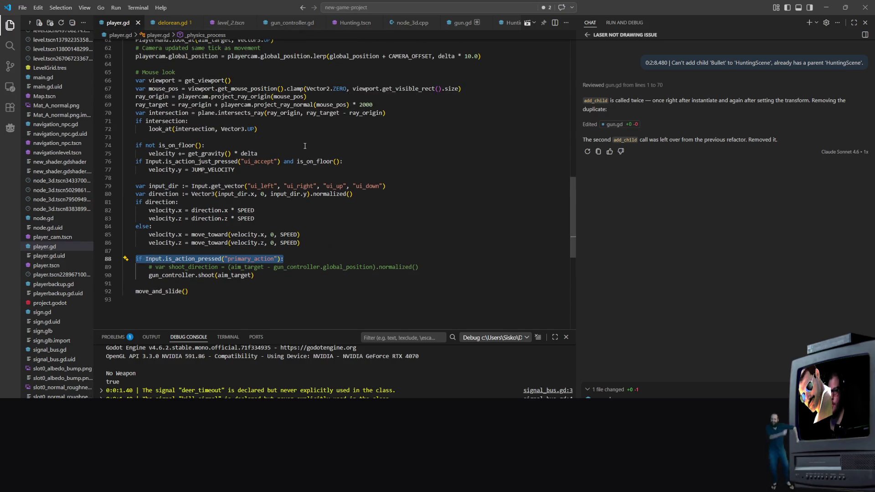
scroll(319, 153, "up", 2)
scroll(323, 183, "down", 8)
left_click(330, 154)
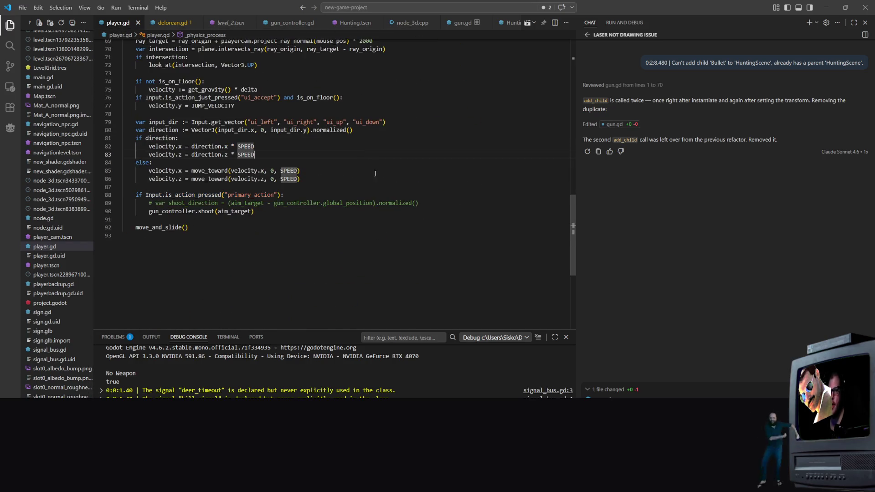
scroll(331, 223, "up", 4)
scroll(330, 223, "down", 3)
scroll(330, 223, "up", 7)
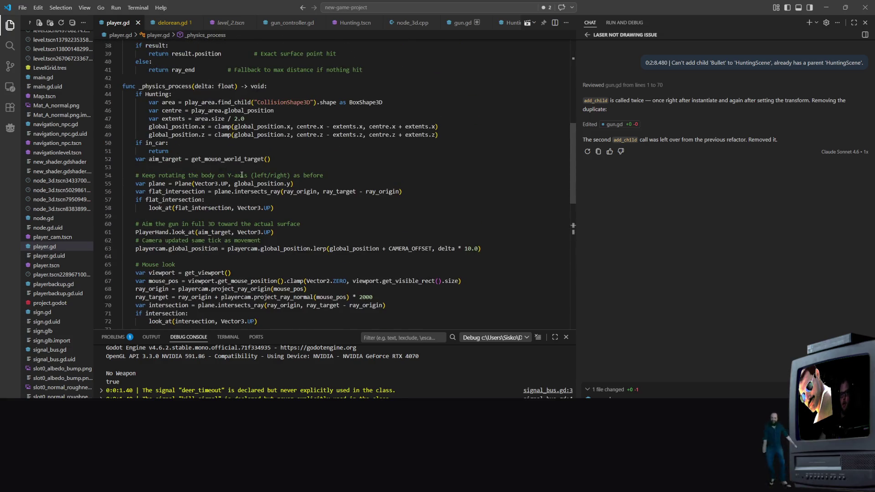
scroll(332, 182, "up", 3)
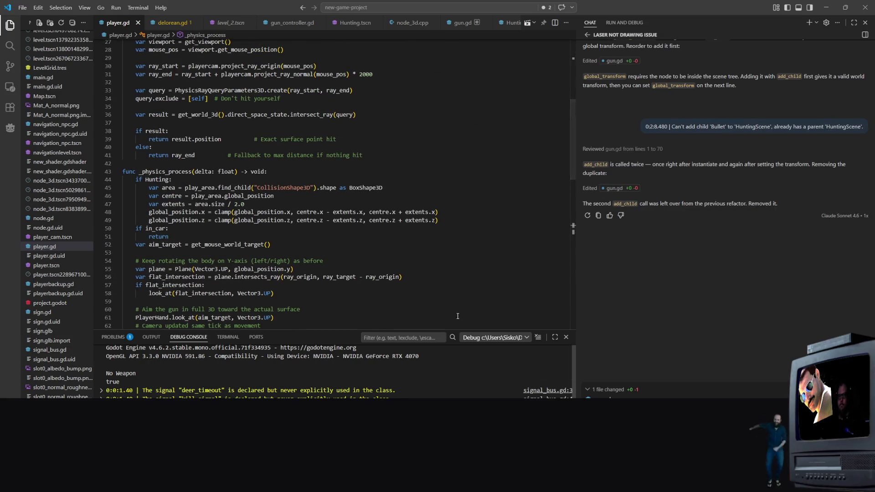
Step: Look over the level_2.tscn scene file
left_click(230, 22)
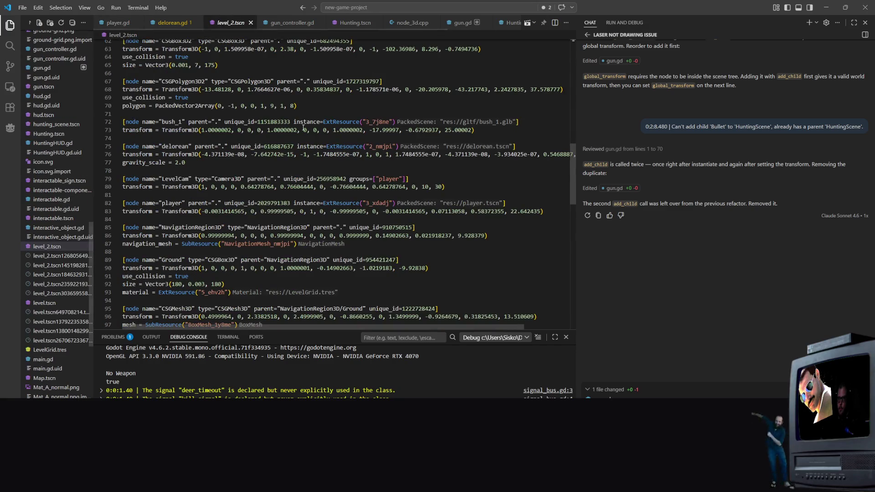
scroll(345, 221, "down", 2)
scroll(345, 222, "up", 10)
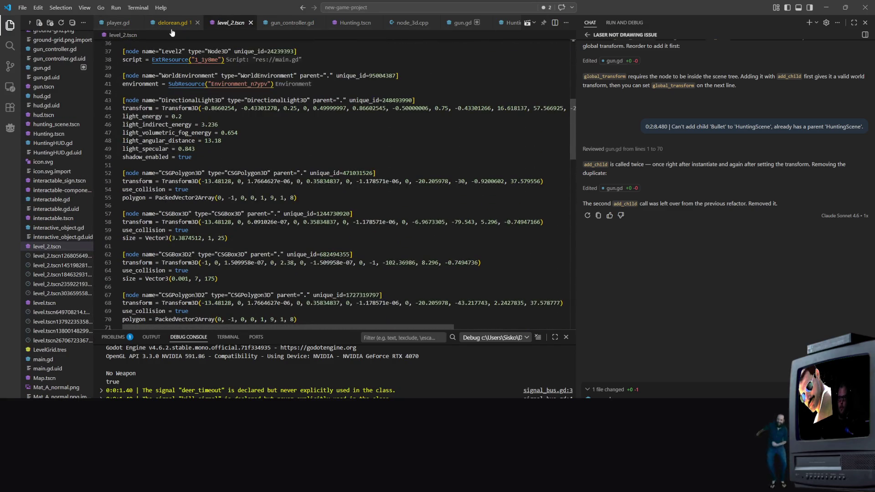
scroll(222, 108, "down", 1)
scroll(221, 108, "down", 10)
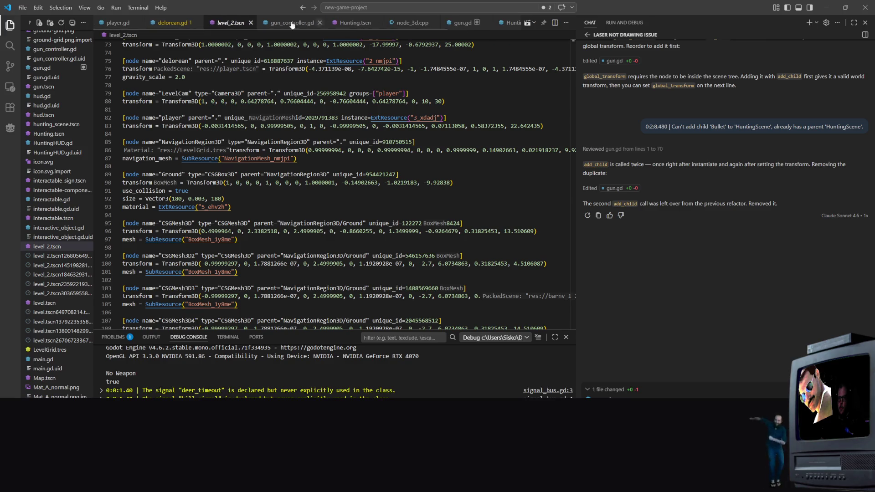
Step: Back in delorean.gd, select the commented camera_pivot global_position line 53
left_click(171, 25)
scroll(272, 193, "down", 4)
scroll(266, 183, "up", 6)
scroll(262, 173, "down", 3)
left_click(261, 171)
left_click(345, 166)
left_click_drag(136, 167, 470, 167)
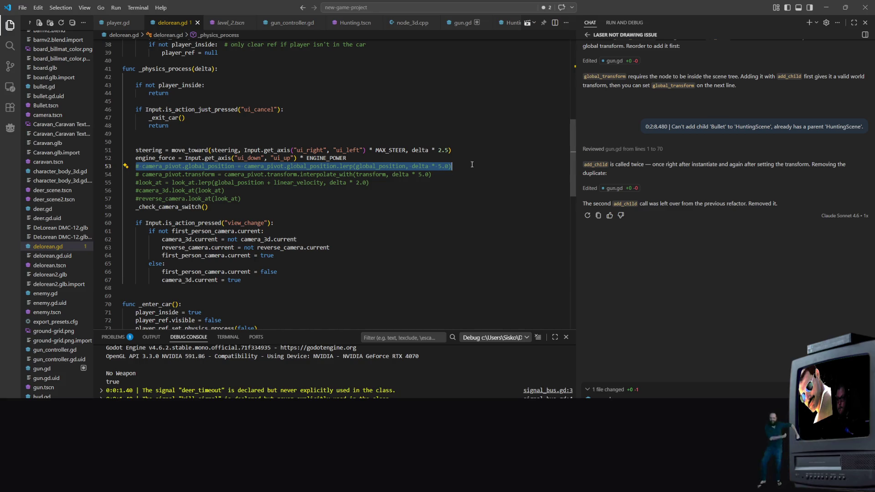
Step: Uncomment line 53 to re-enable camera_pivot's global_position lerp, leaving the transform line commented
key("ctrl+slash")
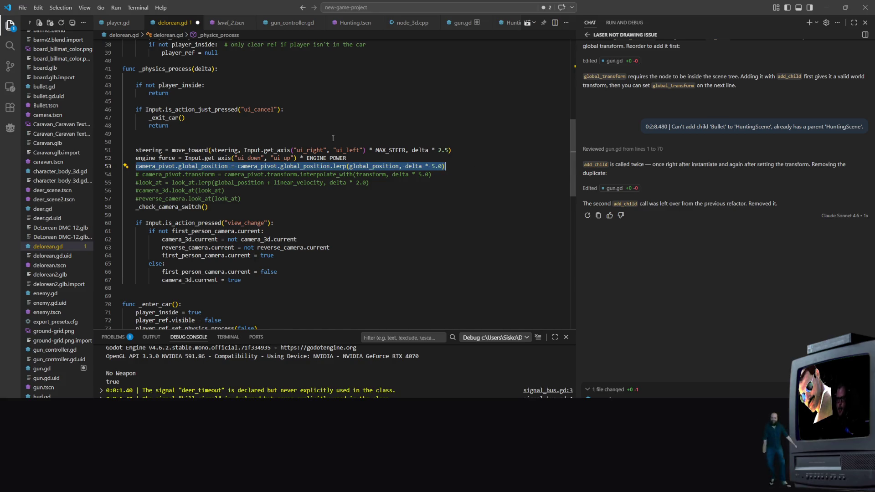
left_click(333, 136)
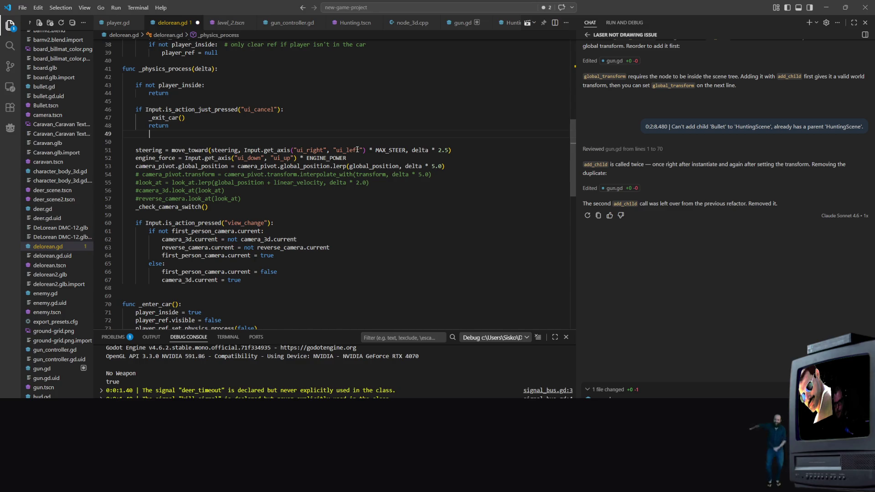
left_click(351, 157)
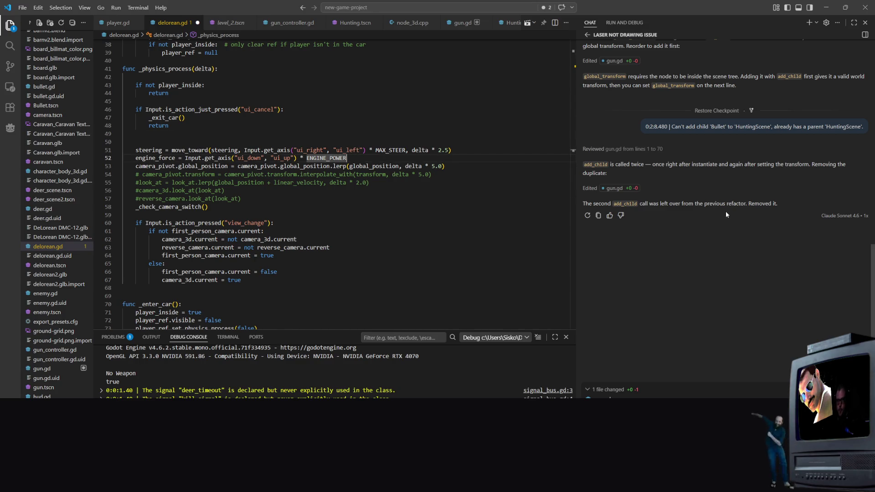